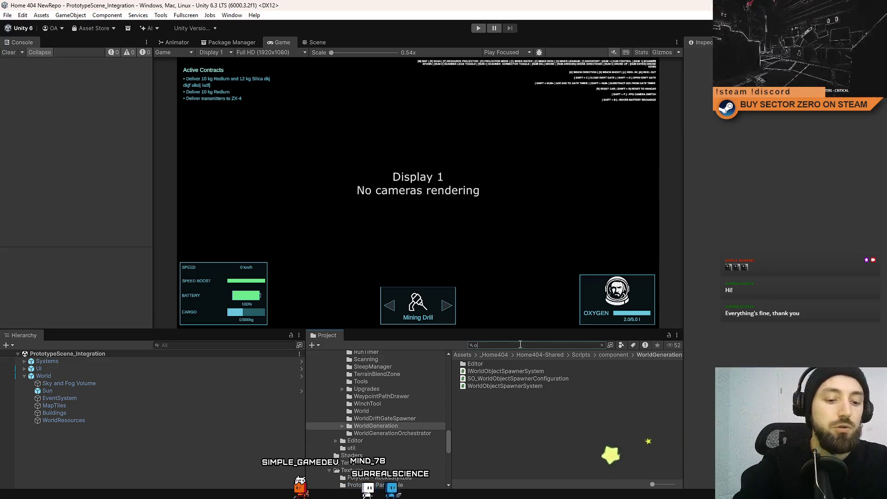
Open the Office prefab from the 'office' search results and display it in the Scene view
left_click(489, 377)
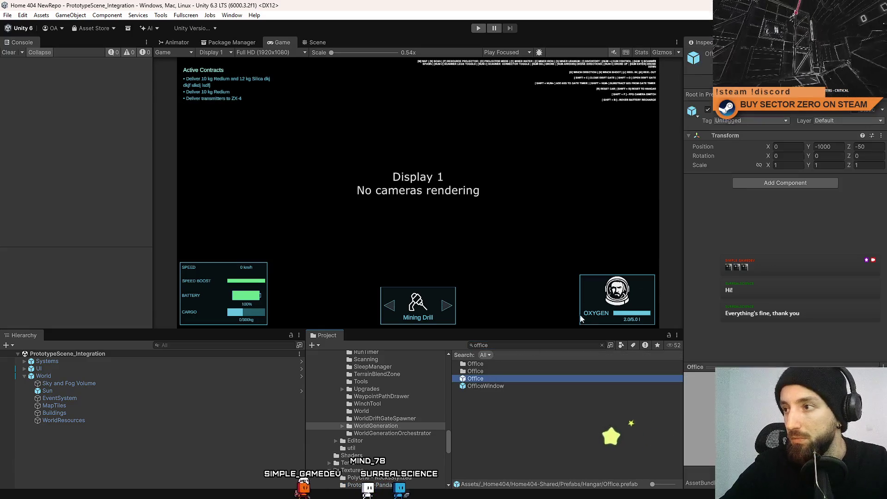
double_click(476, 379)
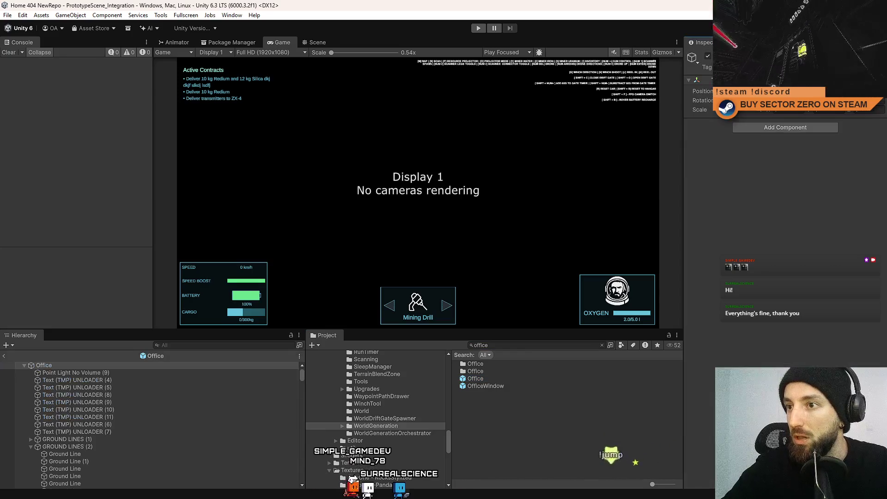
left_click(318, 42)
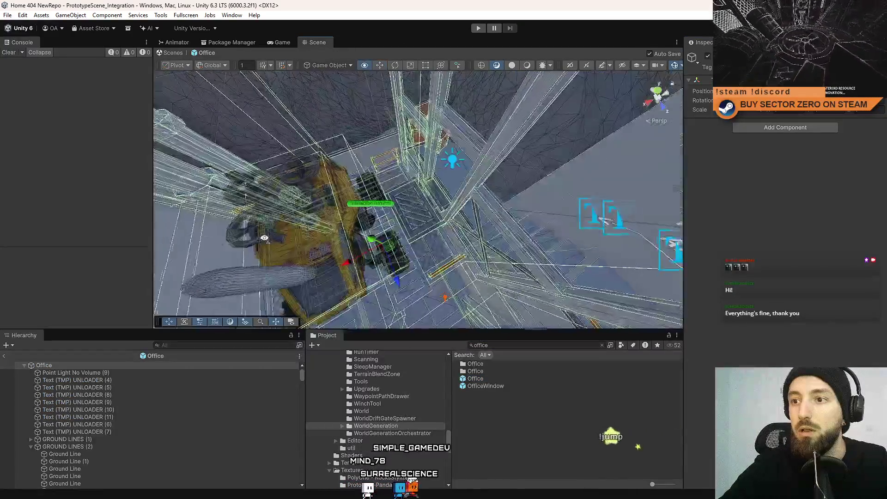
Select InteractionTerminal, nudge it slightly along X, switch to the Scale tool, and save
left_click(364, 181)
mouse_move(364, 180)
left_mouse_down()
mouse_move(476, 146)
mouse_move(434, 188)
left_mouse_up()
mouse_move(363, 174)
left_mouse_down()
mouse_move(376, 174)
mouse_move(348, 167)
mouse_move(355, 169)
left_mouse_up()
key("r")
key("ctrl+s")
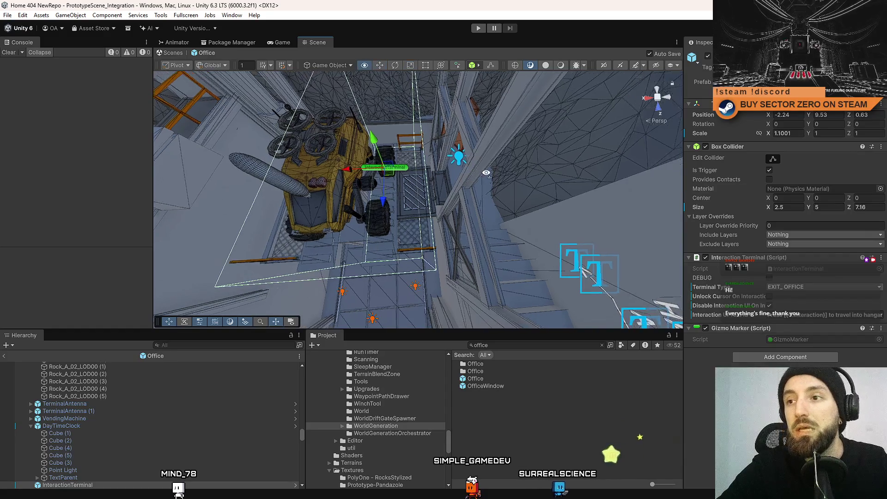
Move InteractionTerminal further along X to -2.64 and save the Office prefab again
scroll(337, 169, "up", 3)
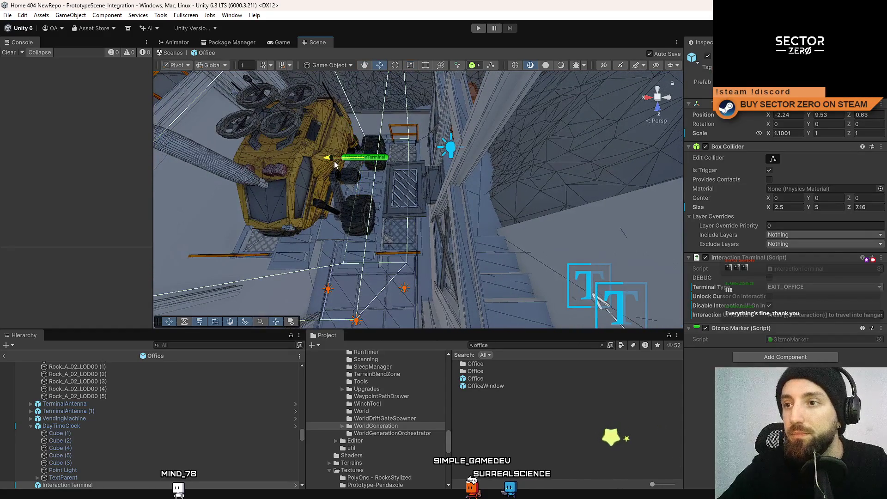
mouse_move(335, 162)
left_mouse_down()
mouse_move(363, 147)
mouse_move(392, 162)
mouse_move(443, 149)
left_mouse_up()
key("ctrl+s")
key("ctrl+s")
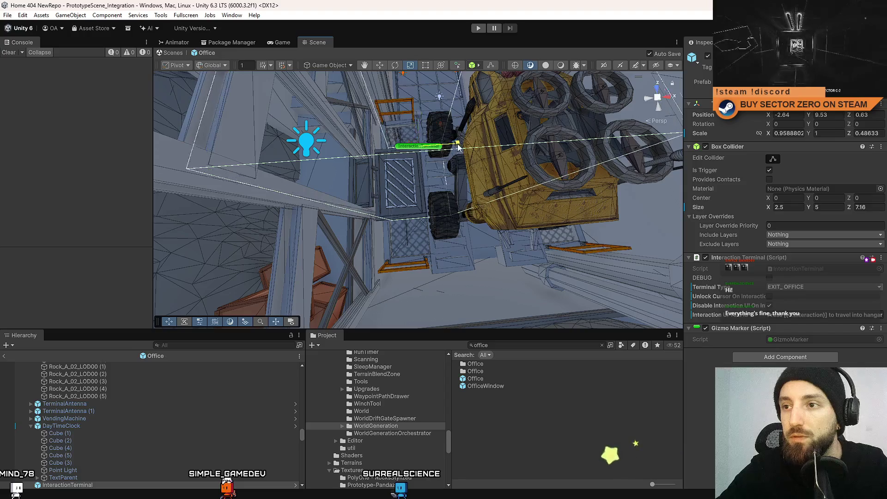
mouse_move(510, 200)
left_mouse_down()
mouse_move(624, 11)
mouse_move(531, 83)
mouse_move(568, 18)
mouse_move(517, 183)
mouse_move(380, 134)
mouse_move(612, 121)
mouse_move(565, 66)
mouse_move(554, 38)
mouse_move(571, 46)
mouse_move(567, 65)
mouse_move(508, 191)
mouse_move(559, 12)
mouse_move(571, 82)
mouse_move(549, 90)
left_mouse_up()
key("ctrl+s")
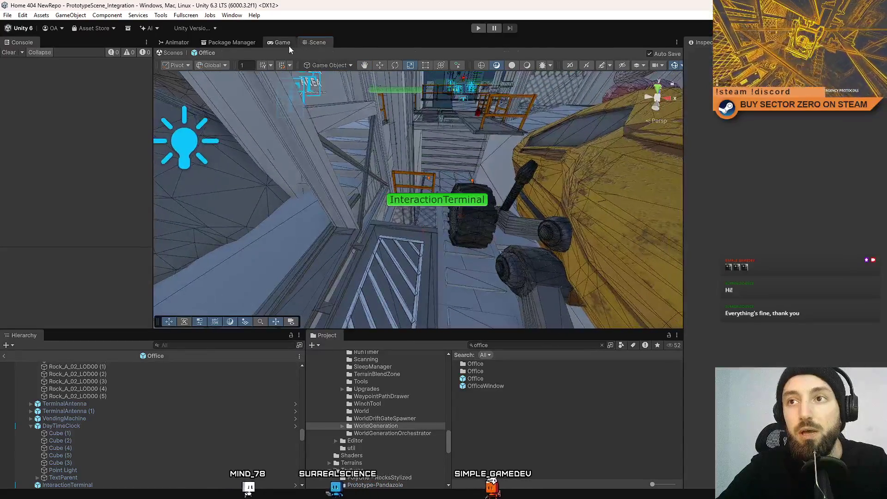
Enter play mode from the Game view and start a session via '- PLAY' in the main menu
left_click(282, 42)
left_click(471, 30)
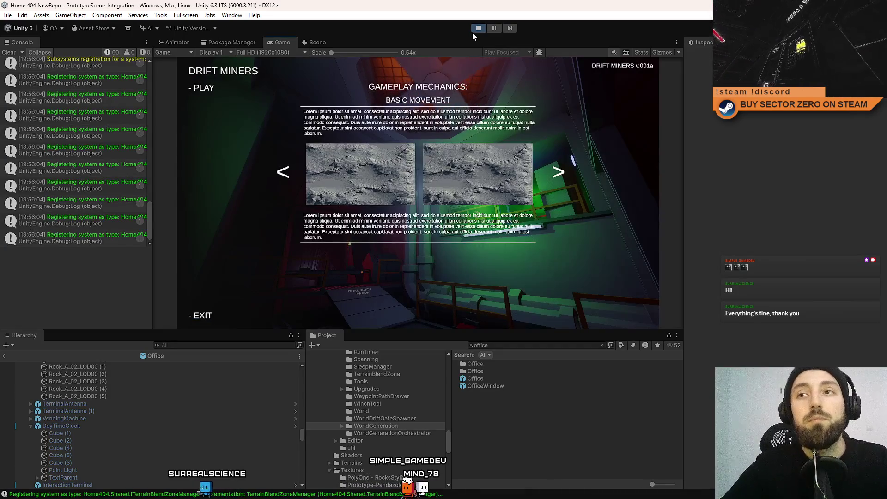
left_click(207, 88)
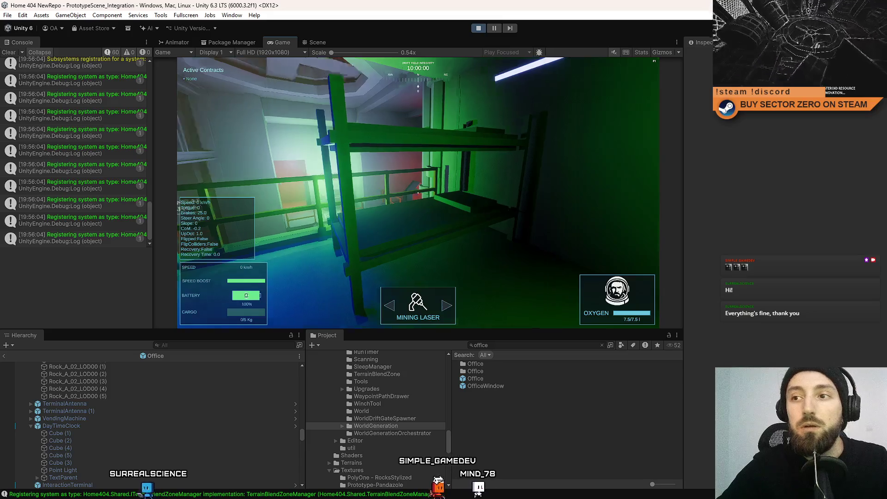
key("F10")
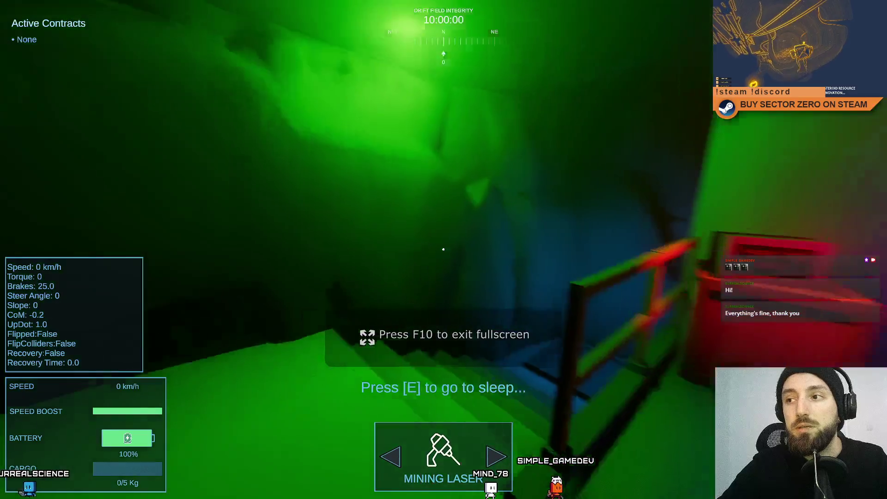
Walk into the hangar past the Contract Terminal to inspect the rover's platform and wheels
key("w")
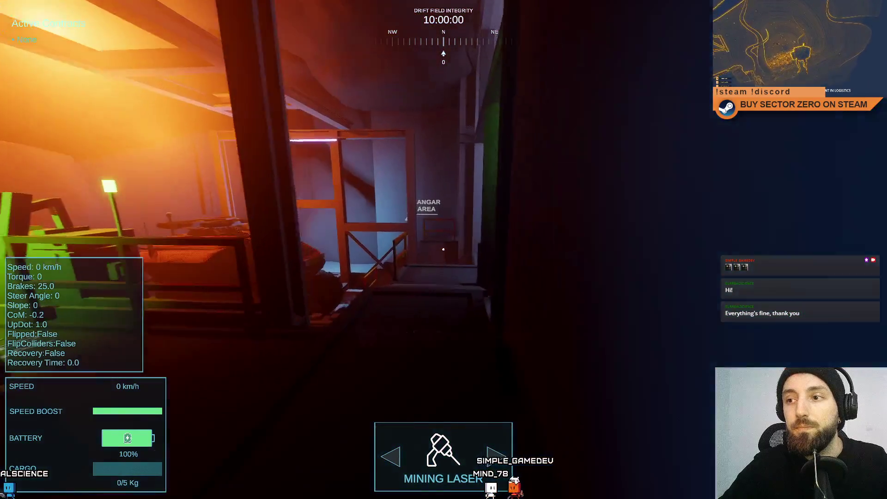
key("w")
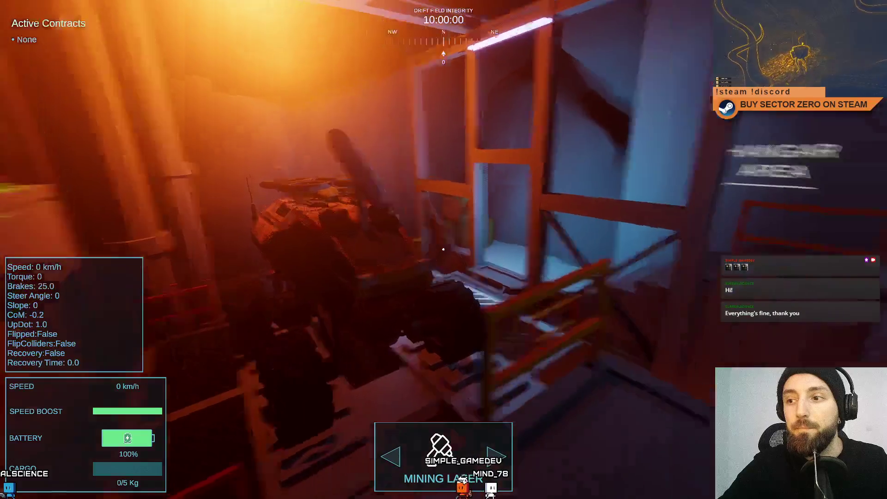
key("w")
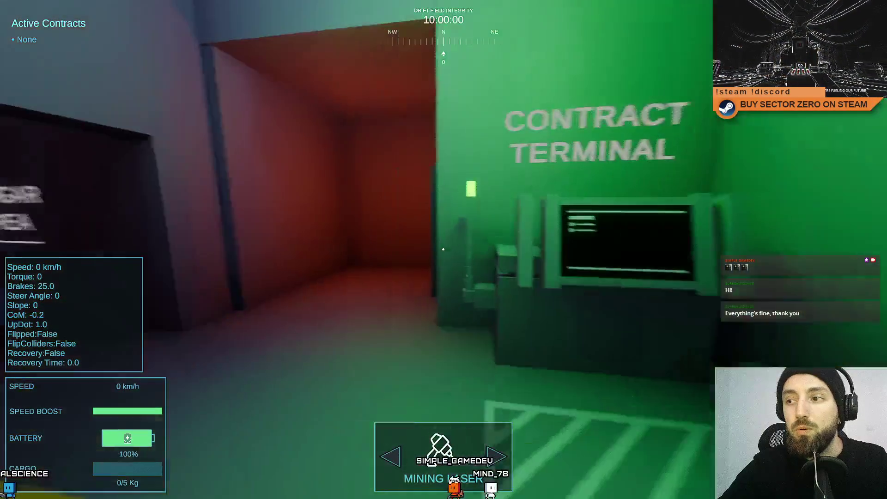
key("w")
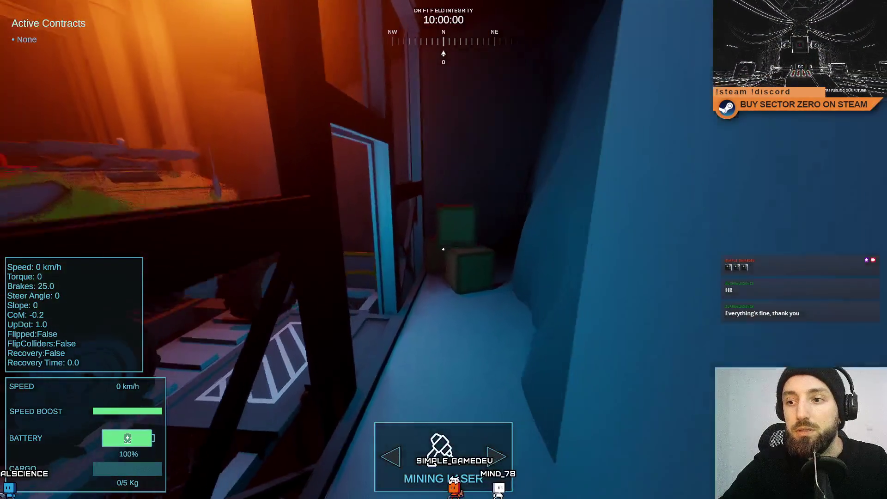
key("w")
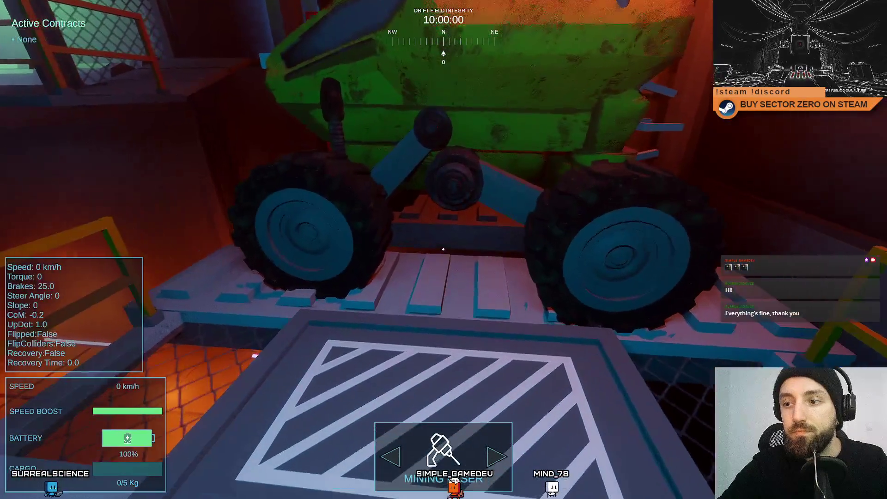
key("w")
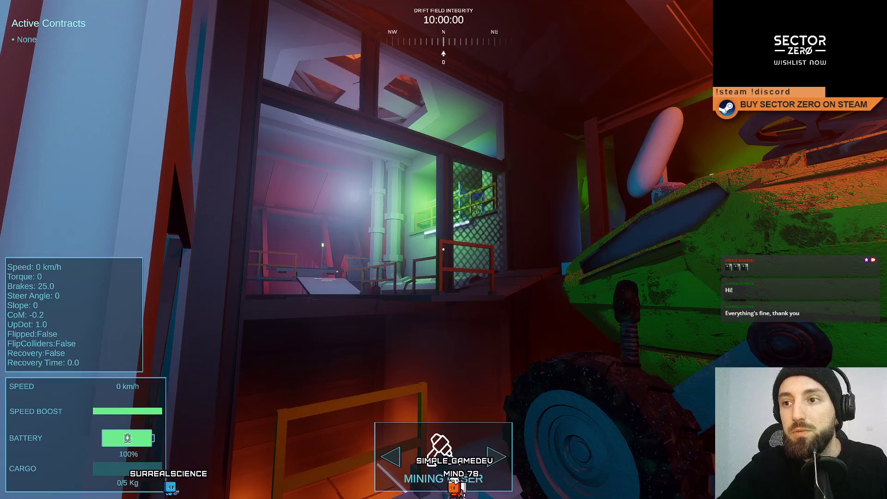
key("w")
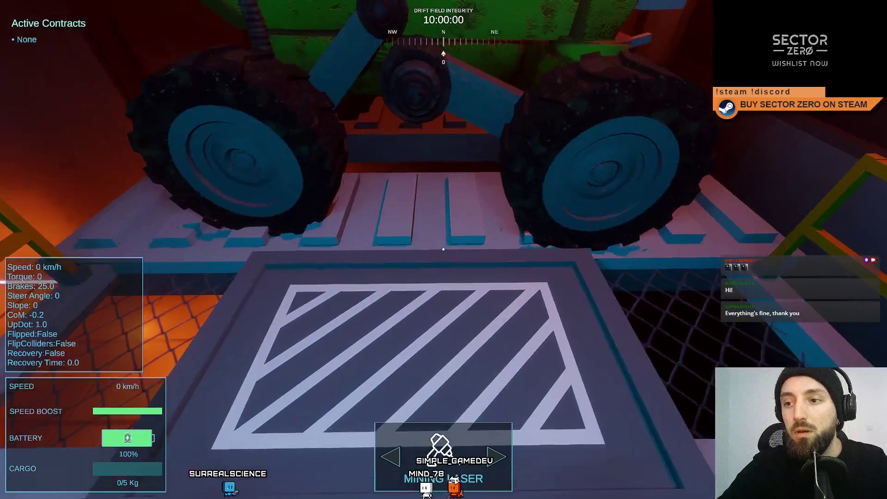
key("w")
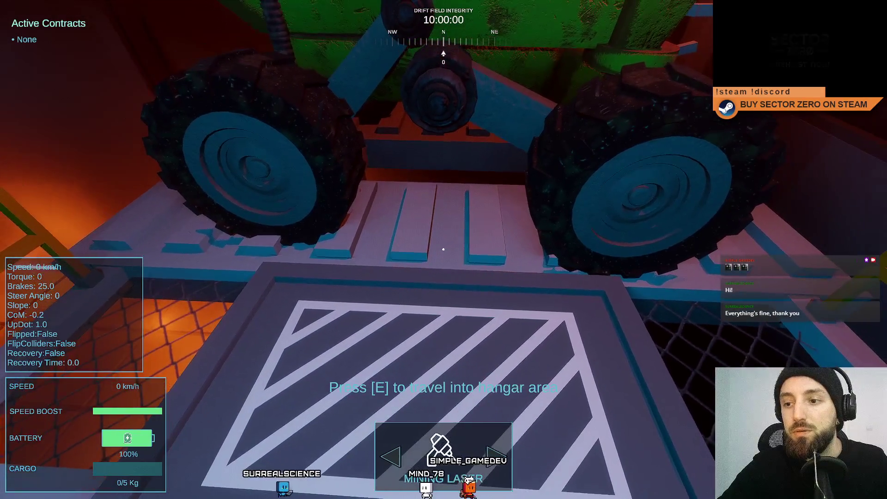
key("w")
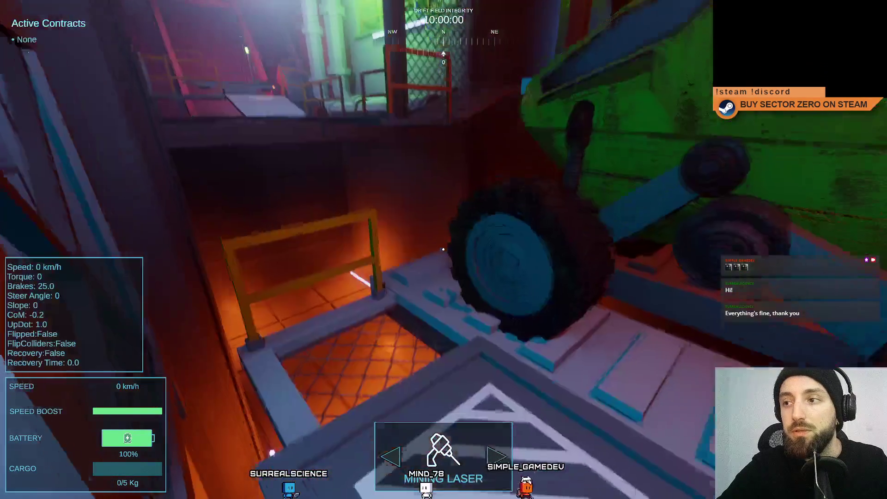
Walk by the orange-lit railing to the staircase by the green doorway, then return to the Scene view
key("w")
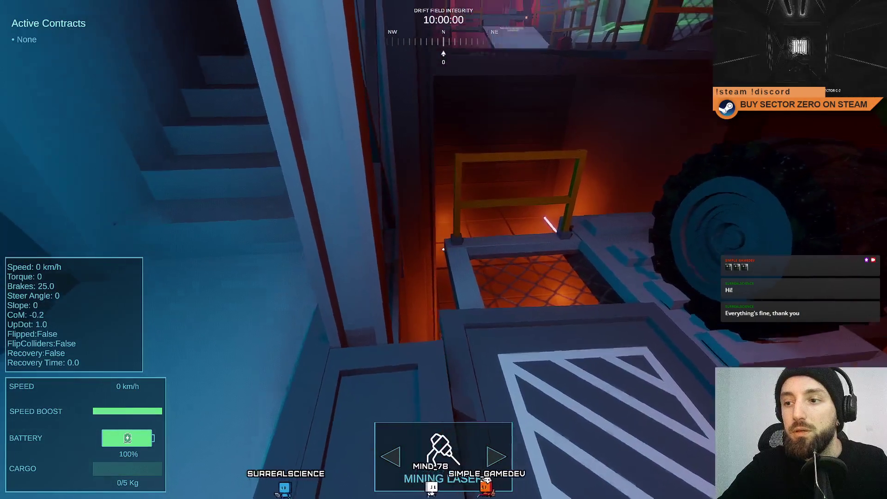
key("w")
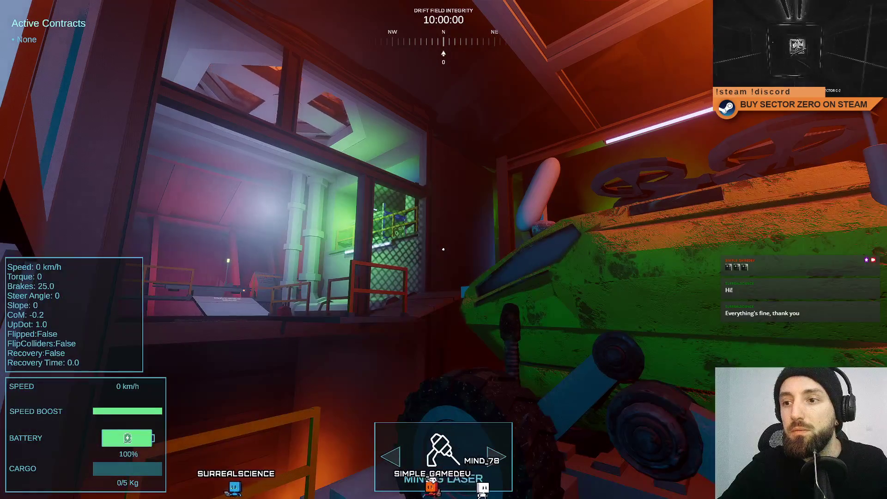
key("w")
key("w")
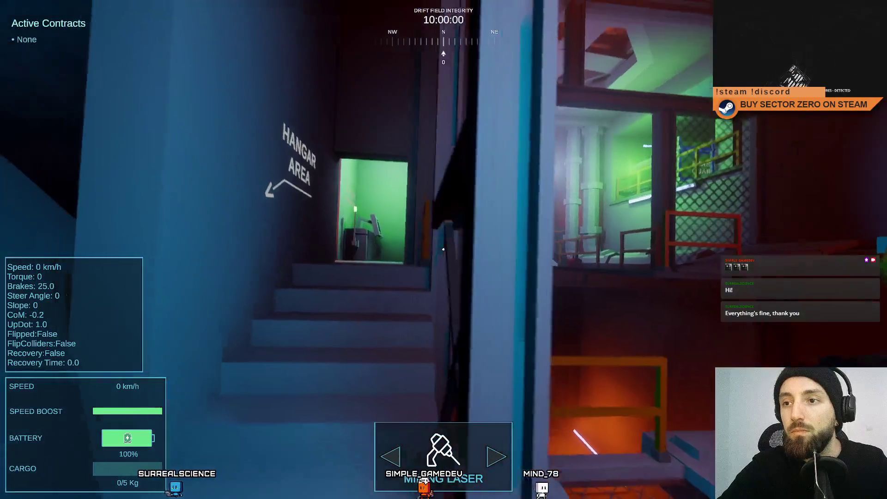
key("w")
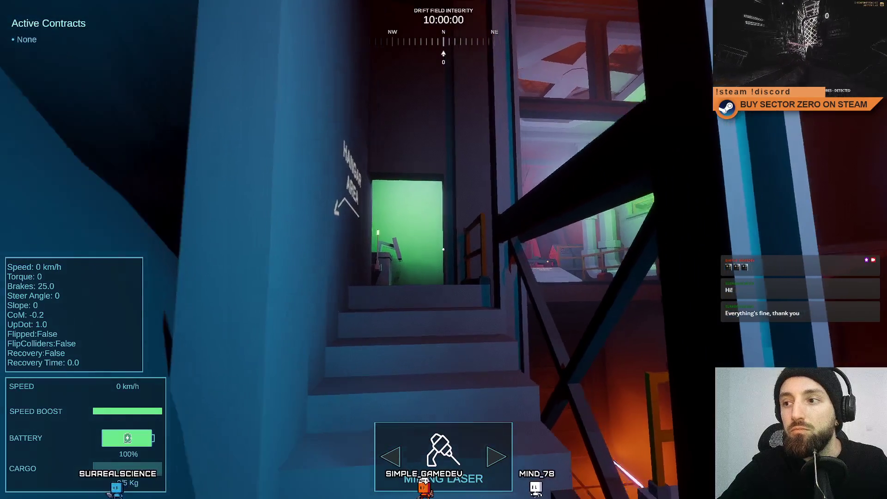
key("w")
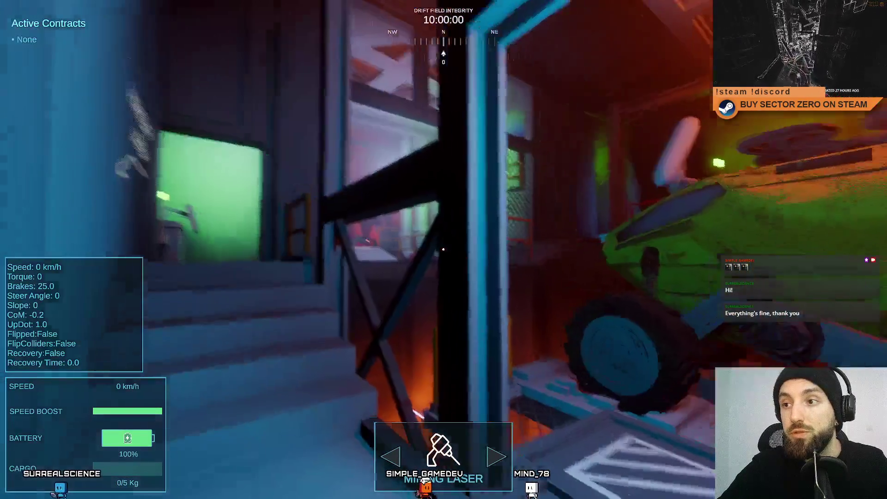
key("w")
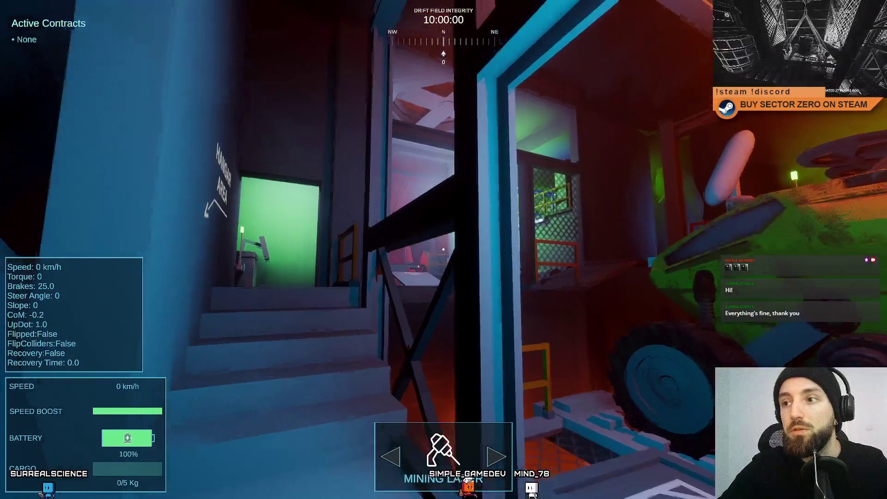
key("w")
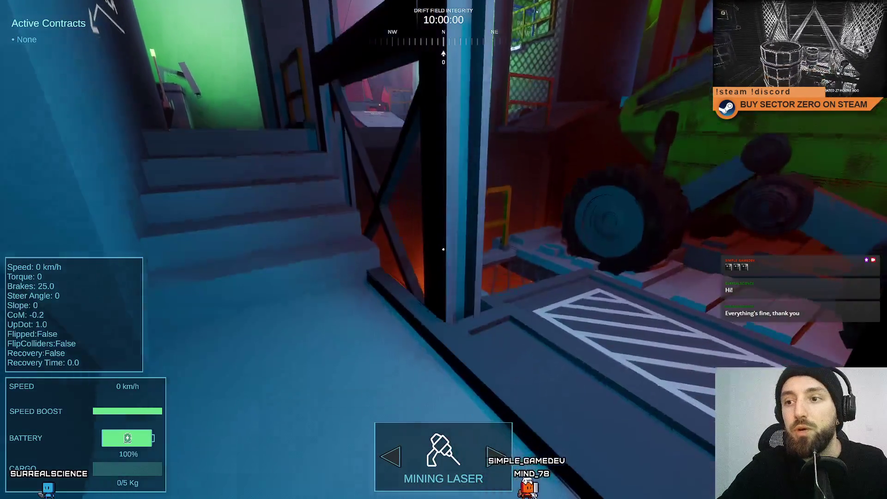
key("w")
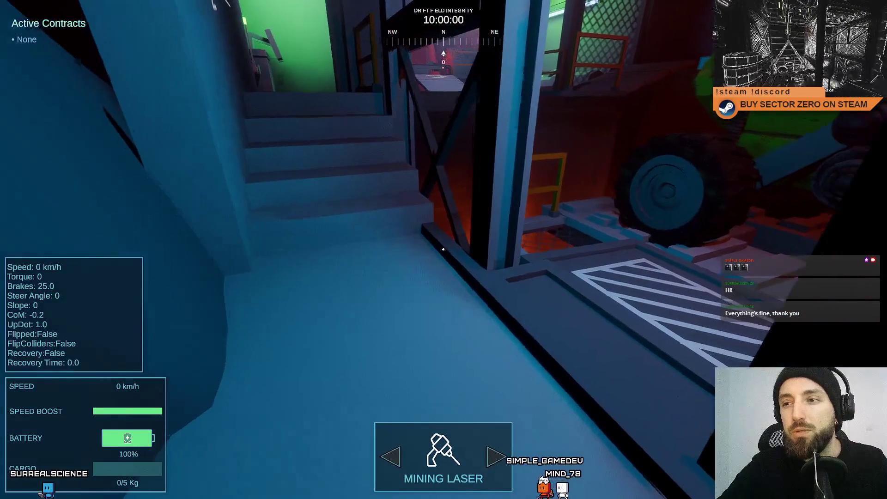
key("w")
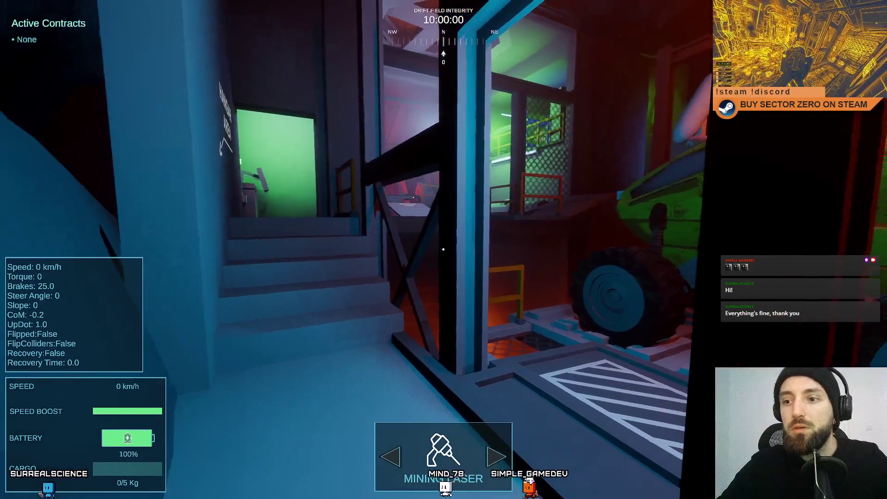
key("Escape")
key("Escape")
left_click(317, 42)
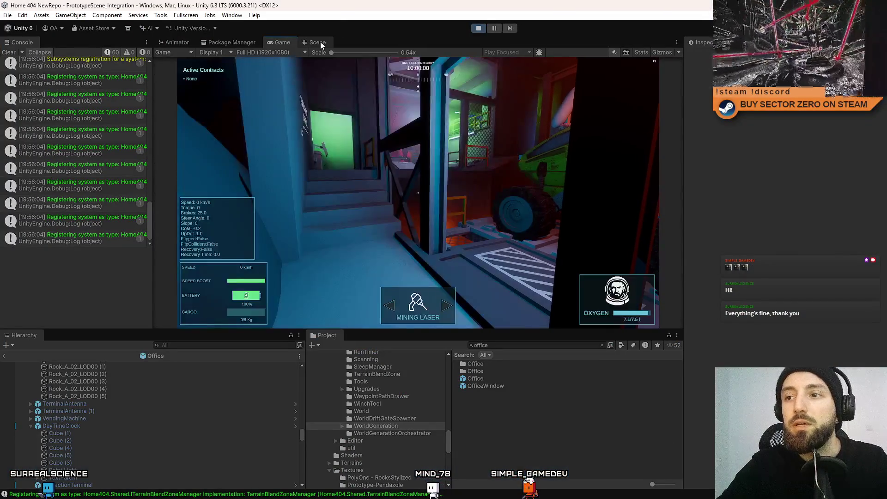
Select the office point light and raise its Shadow Map Resolution to Ultra 4096
left_click(416, 169)
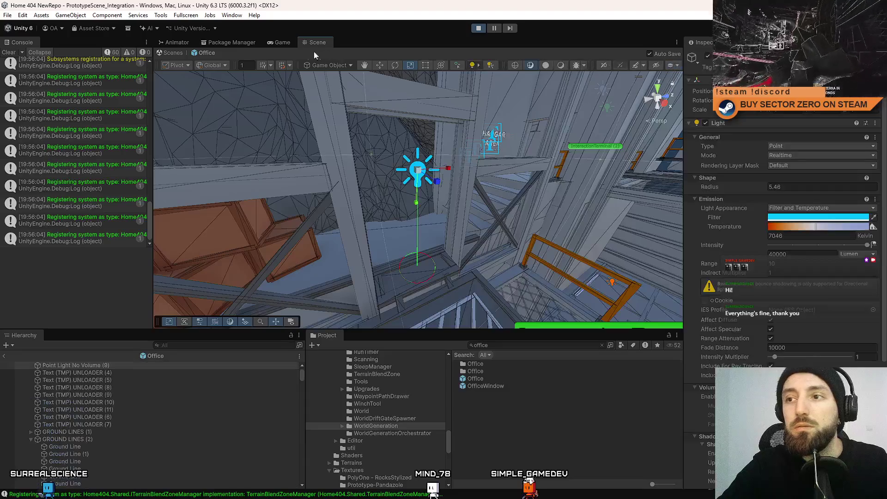
left_click(281, 42)
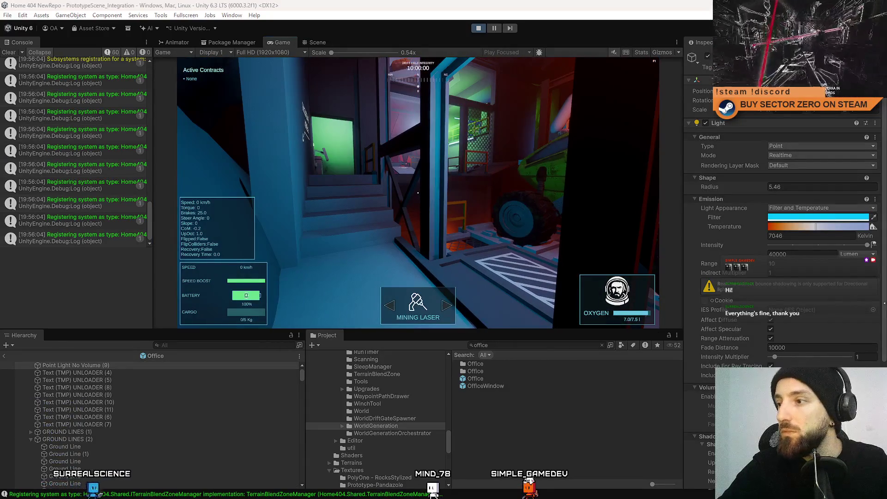
scroll(855, 304, "down", 5)
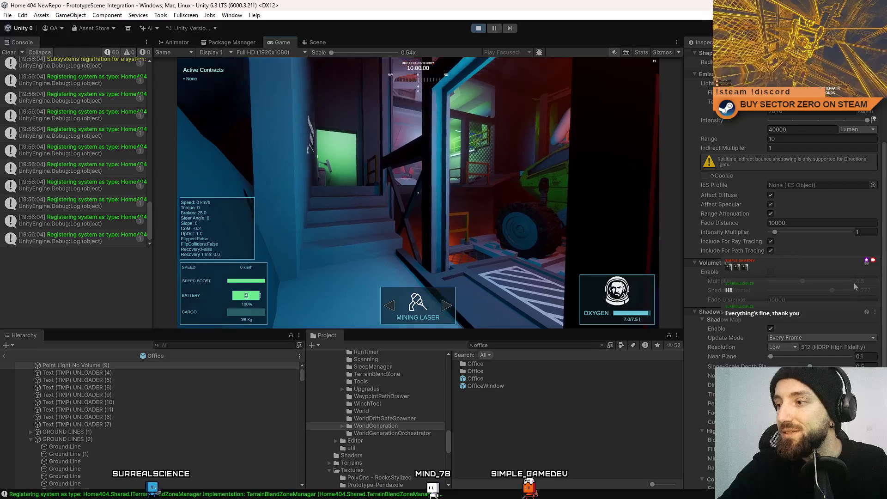
left_click(779, 347)
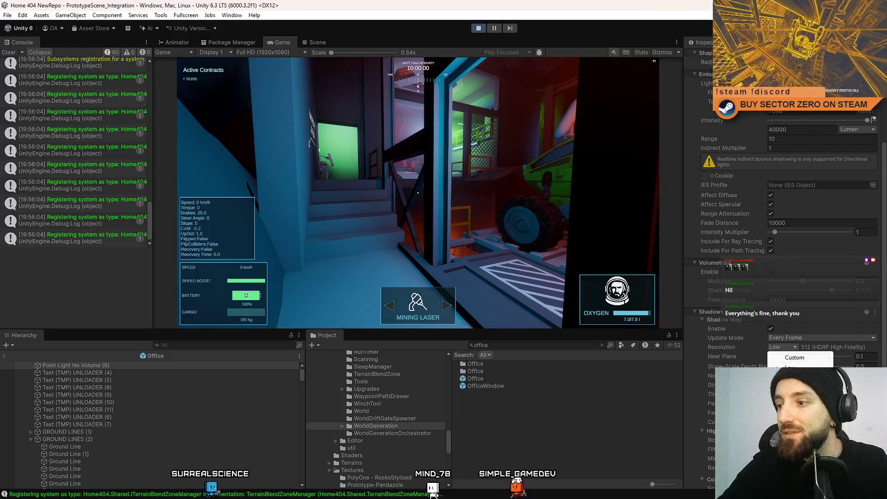
left_click(794, 394)
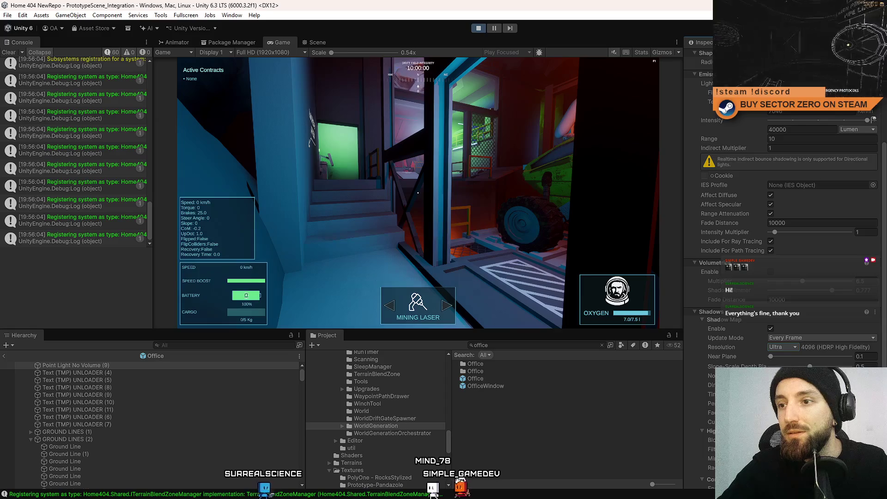
Leave Office prefab editing, select a Point Light in the full scene, and return to the Game view
left_click(309, 42)
left_click(173, 52)
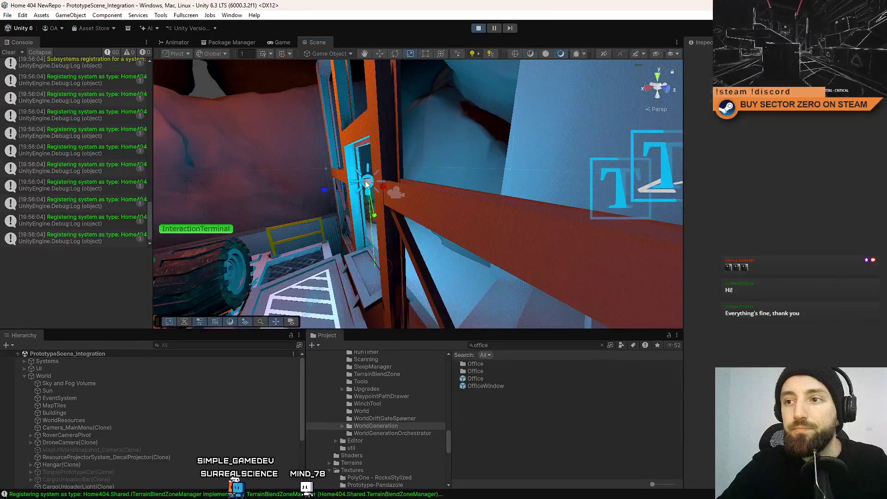
left_click(367, 180)
left_click(293, 42)
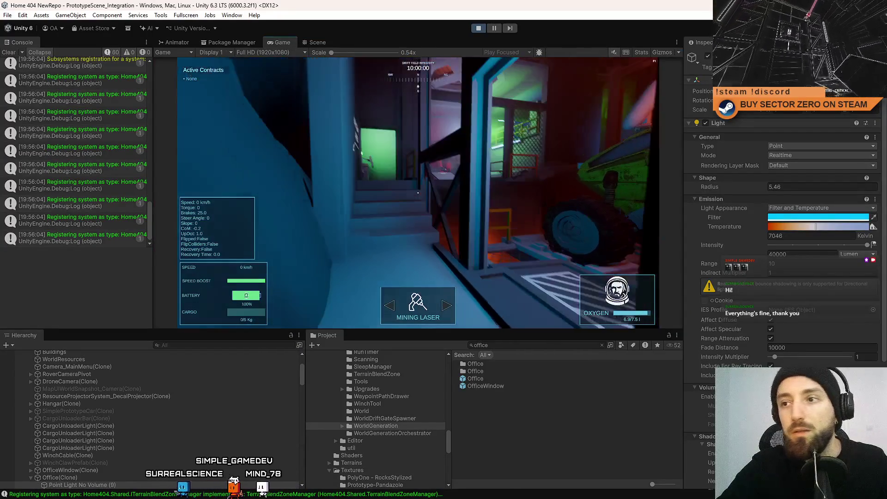
Compare the point light's shadow resolution between Ultra 4096 and Low 512
scroll(807, 329, "down", 5)
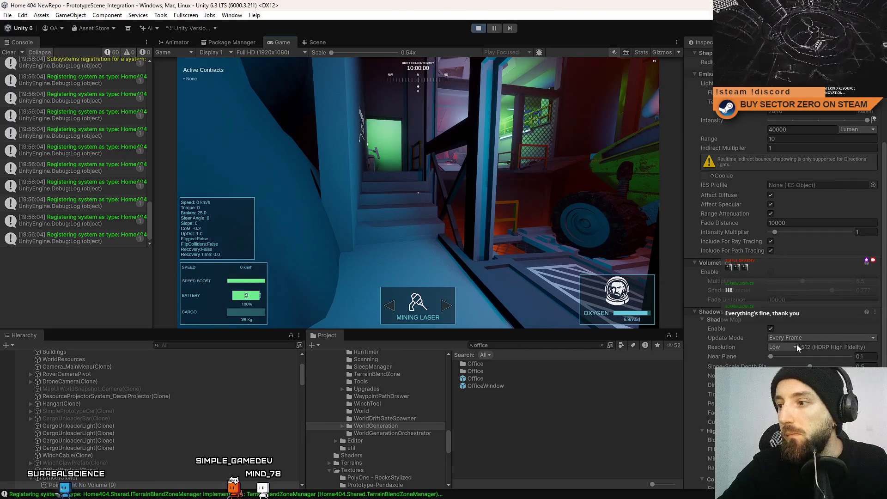
left_click(795, 346)
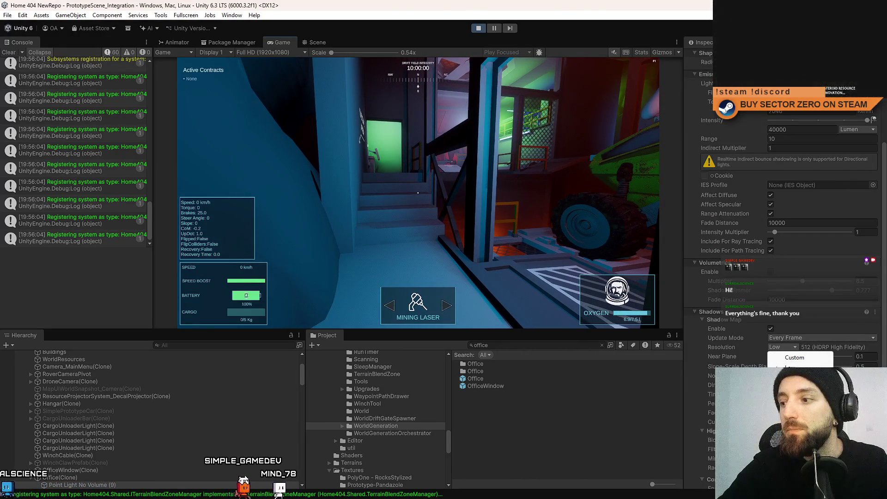
left_click(794, 397)
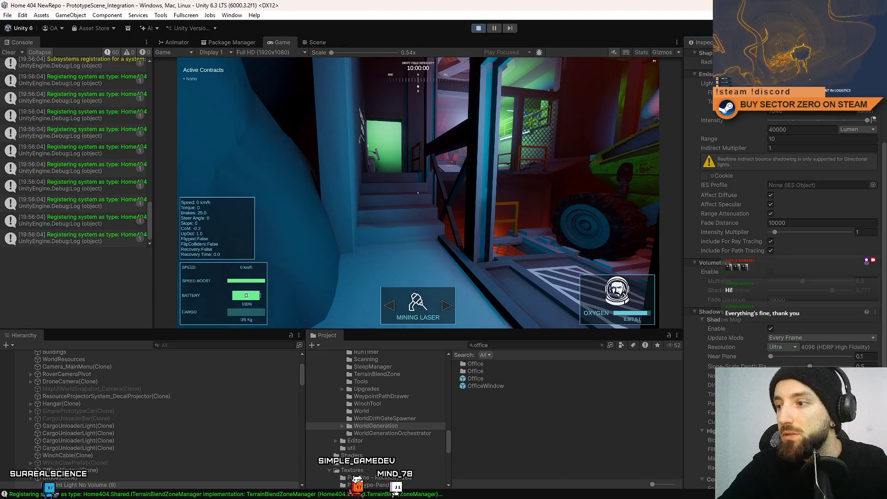
left_click(782, 347)
left_click(790, 366)
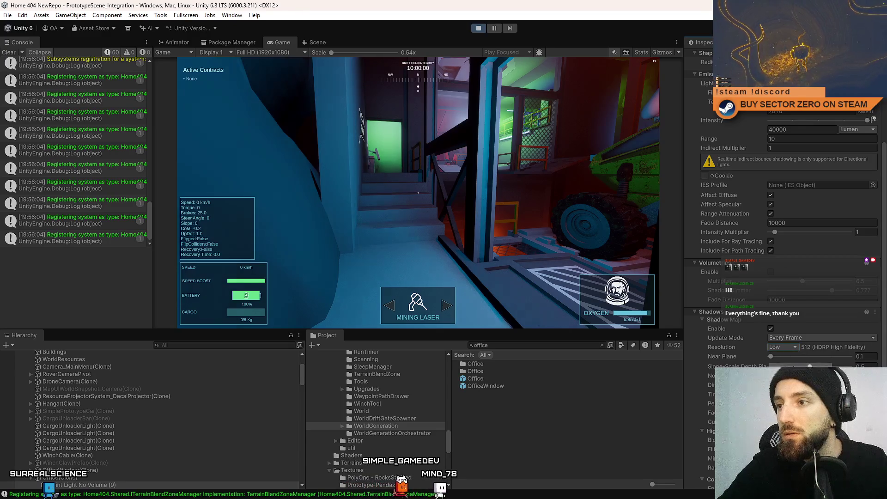
left_click(791, 349)
left_click(794, 397)
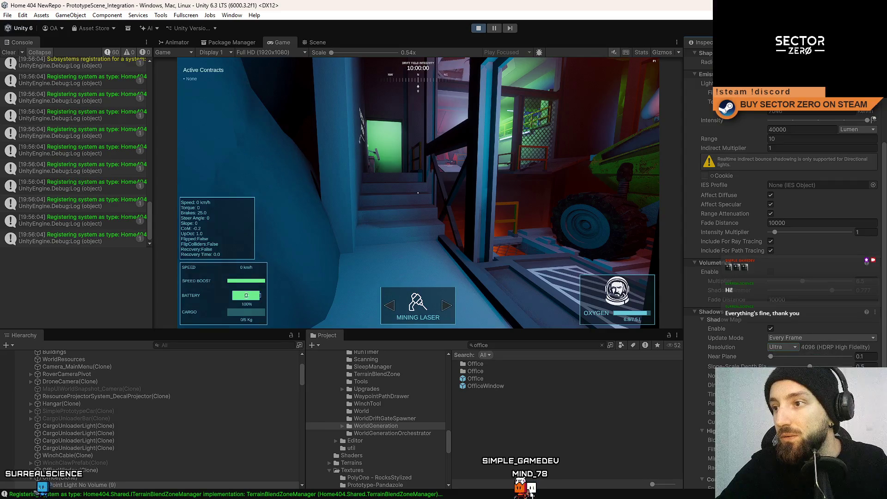
left_click(791, 367)
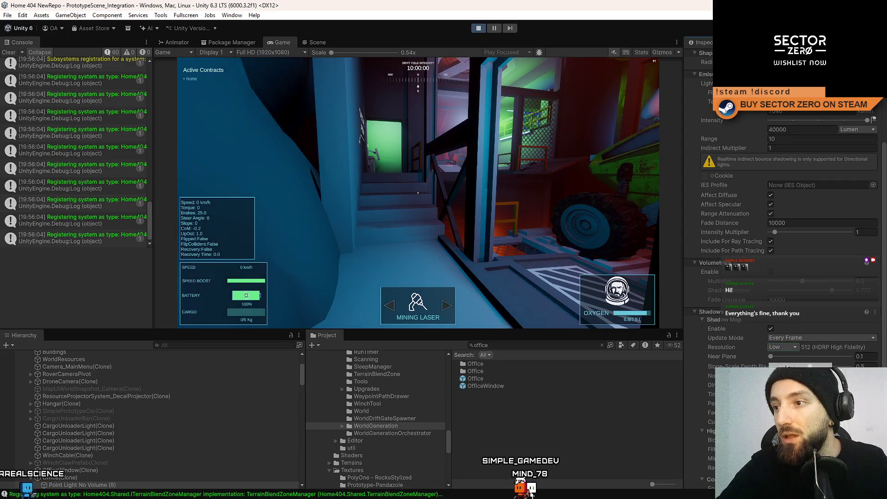
Toggle the light's shadows off and on, then try Medium 1024 and High 2048 resolutions
left_click(770, 329)
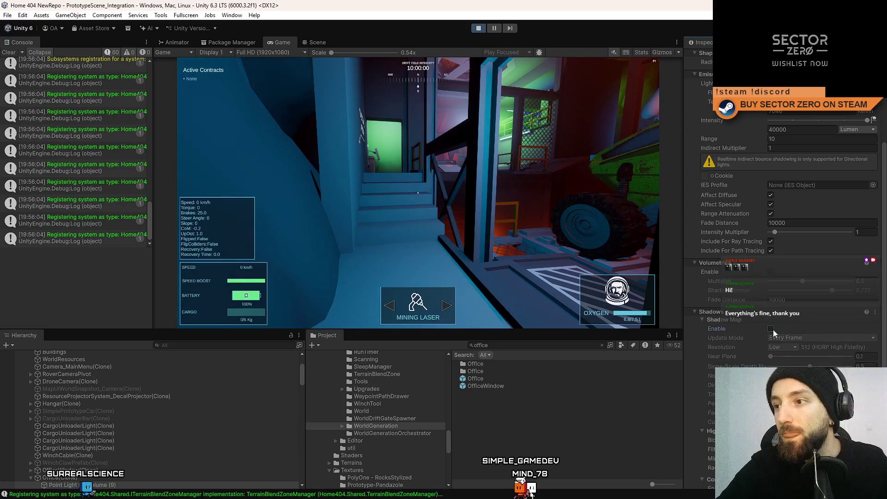
left_click(770, 329)
left_click(770, 329)
left_click(771, 329)
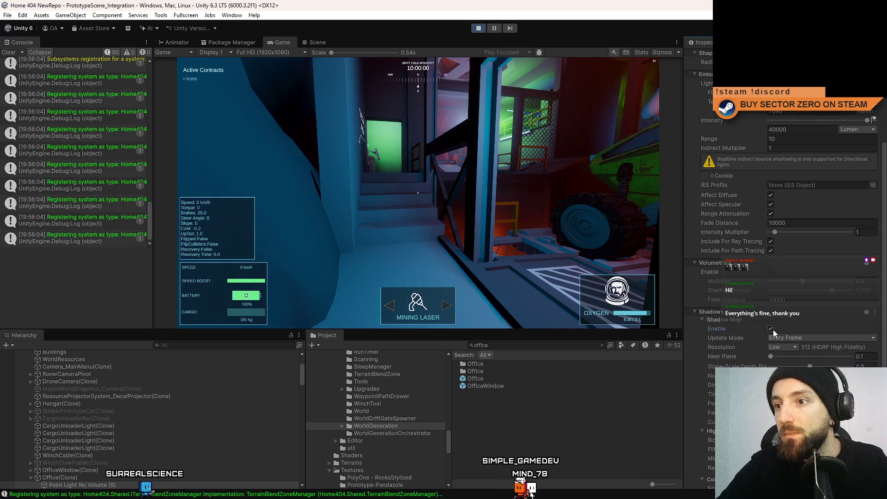
left_click(772, 329)
left_click(772, 328)
left_click(785, 347)
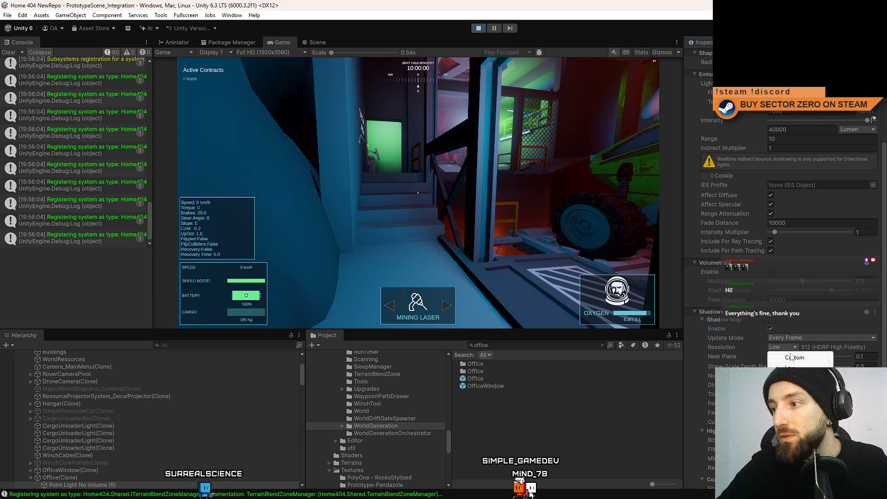
left_click(785, 366)
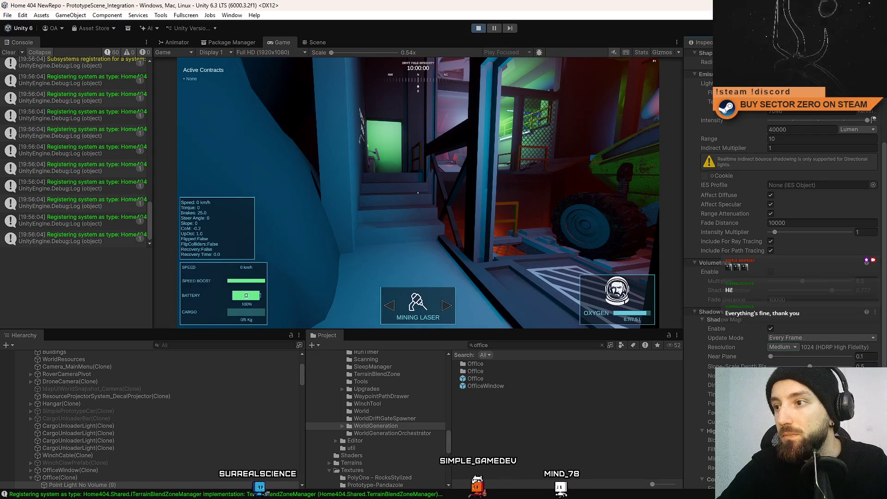
left_click(783, 346)
left_click(786, 375)
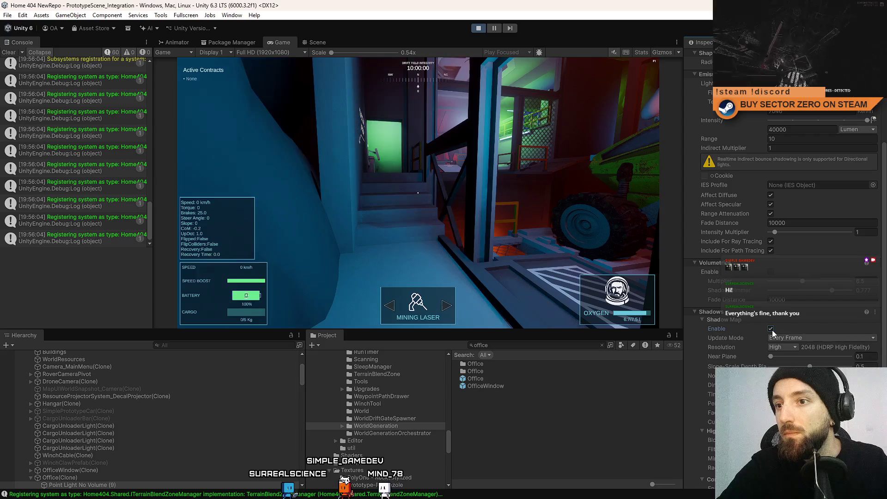
Try Update Mode On Enable, then revert to Every Frame with Ultra 4096 resolution
left_click(785, 338)
left_click(786, 350)
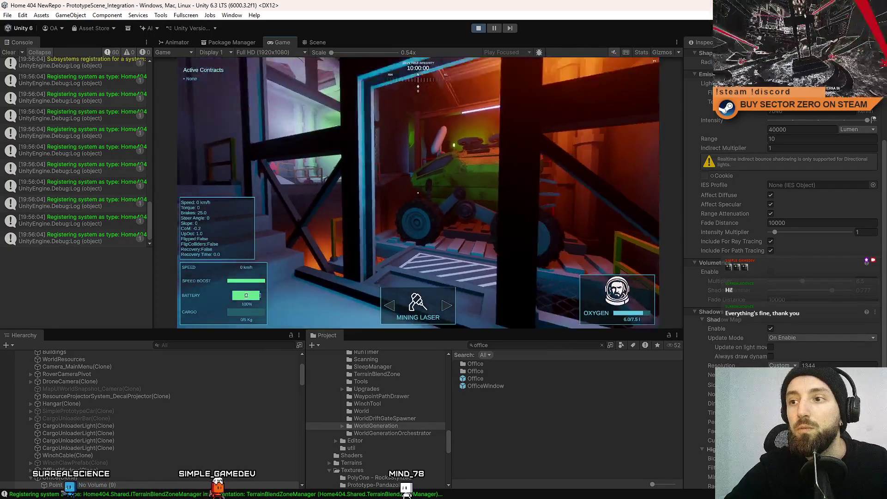
key("Escape")
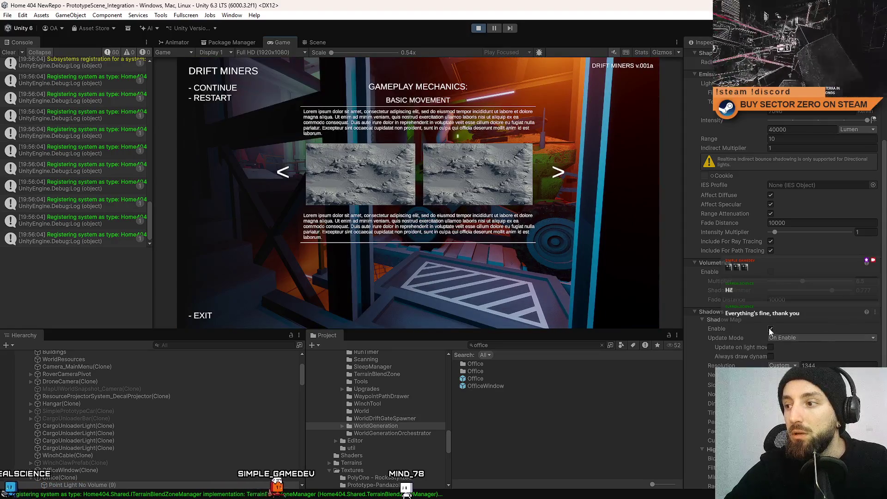
left_click(785, 341)
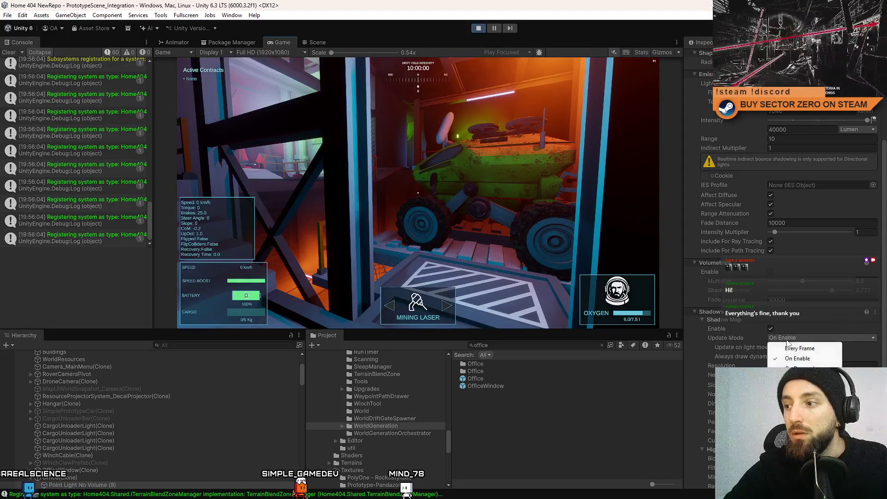
left_click(811, 349)
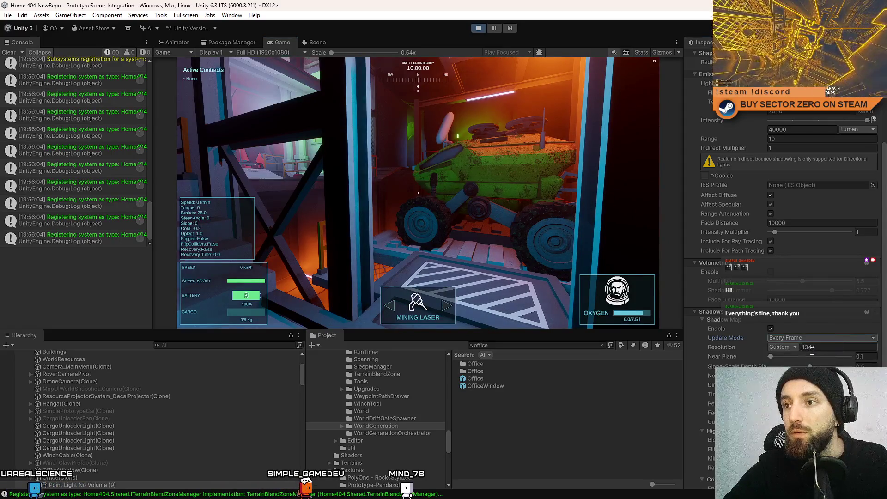
left_click(783, 346)
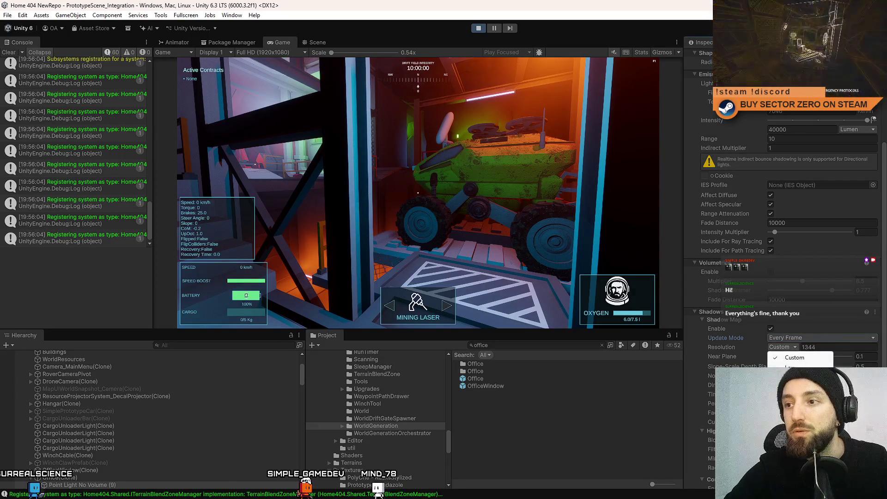
left_click(795, 394)
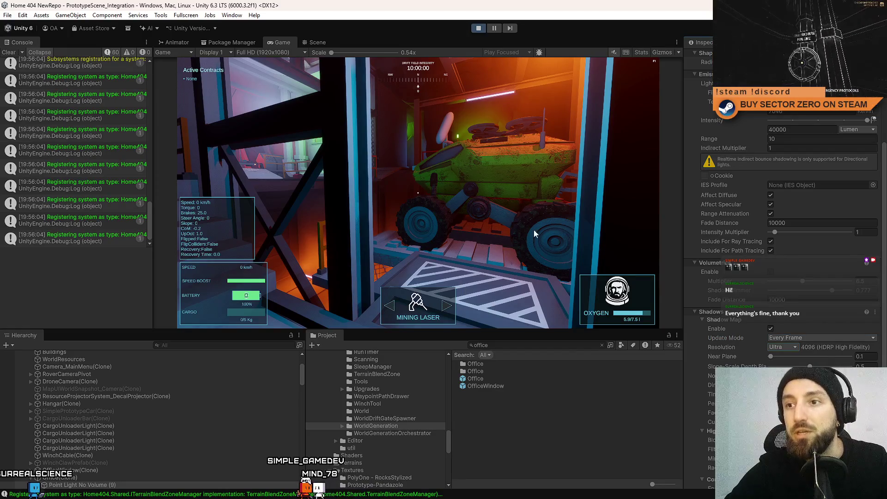
Compare the hangar lighting in the running game with the light's shadows toggled off and on
left_click(533, 230)
key("Escape")
key("Escape")
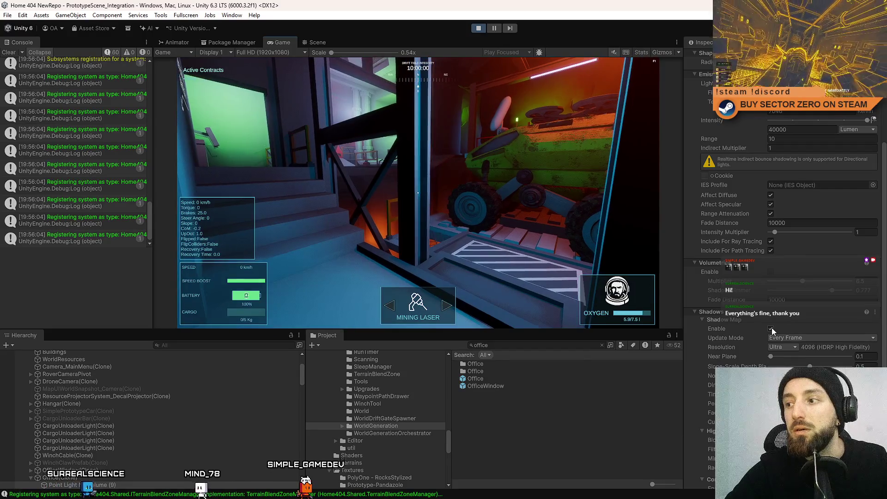
left_click(771, 328)
left_click(771, 327)
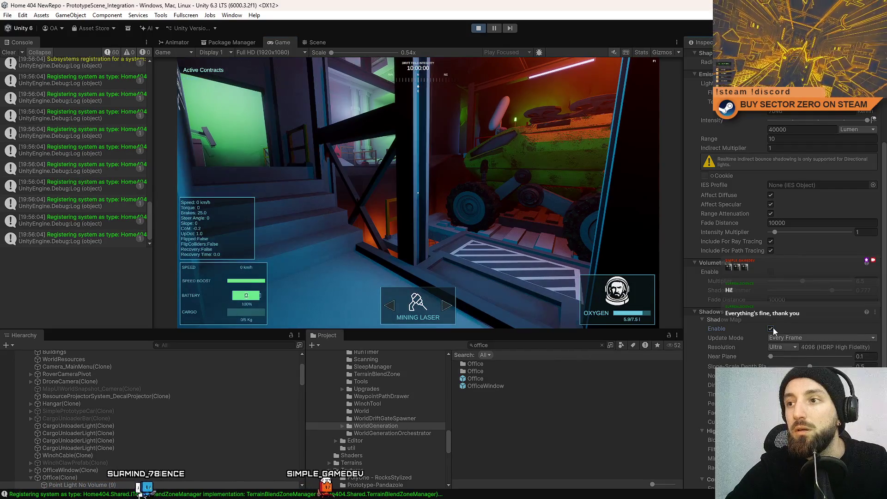
left_click(533, 229)
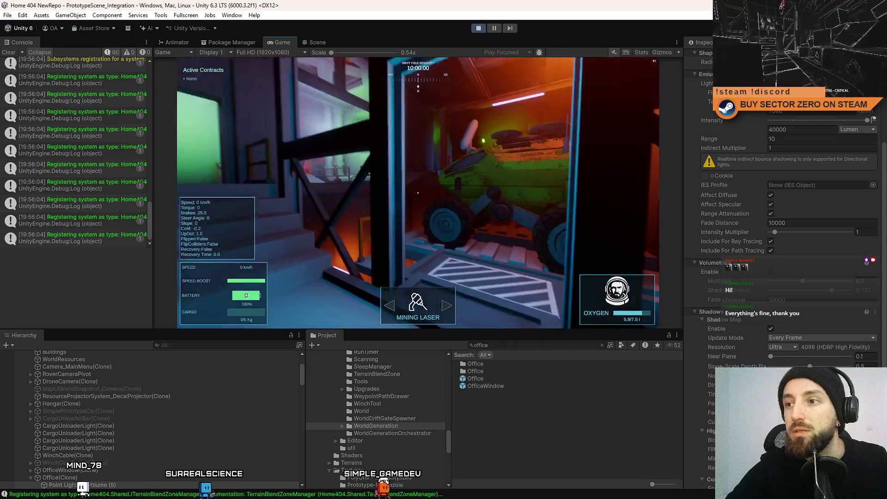
key("F10")
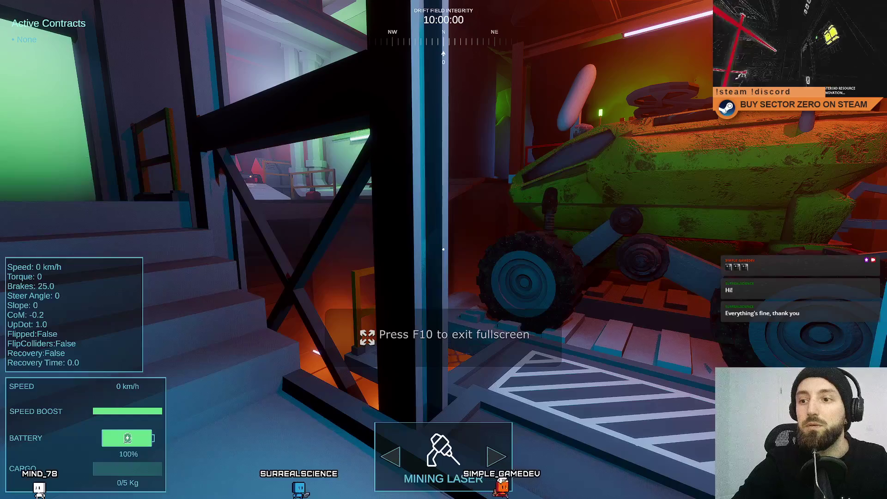
key("F10")
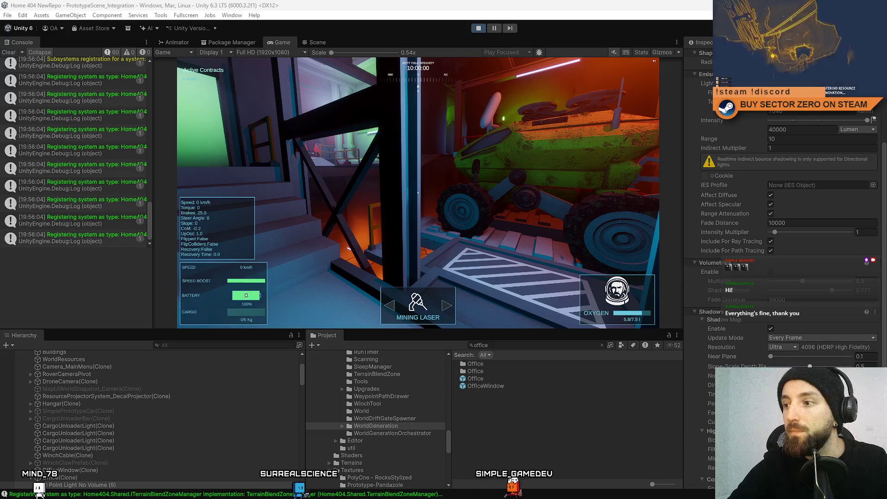
Re-enable the light's shadows with Update Mode set to On Enable
left_click(770, 329)
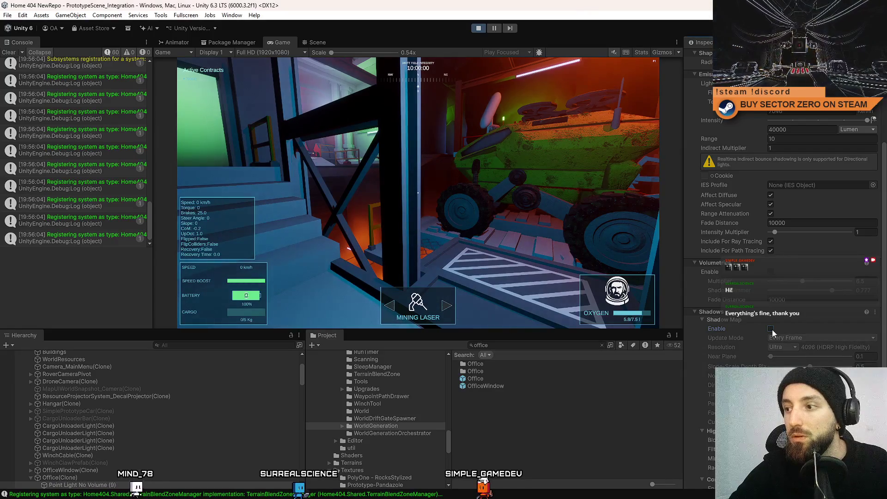
left_click(770, 329)
left_click(785, 337)
left_click(802, 353)
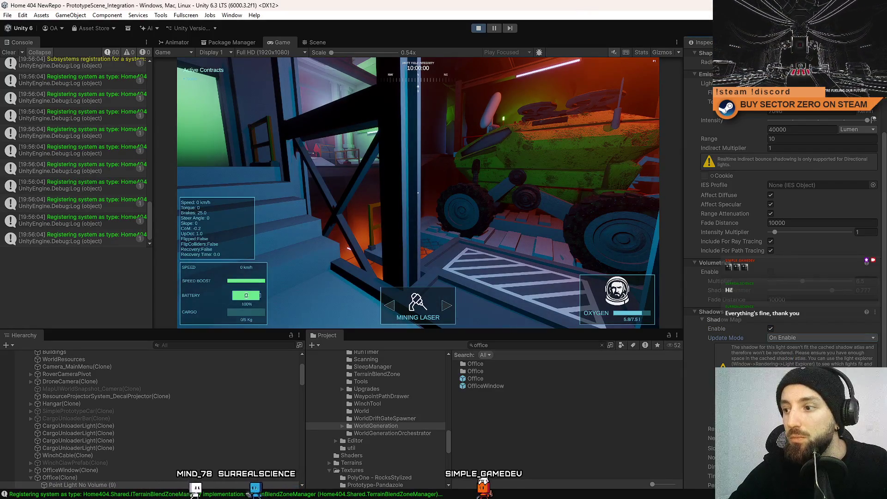
left_click(770, 328)
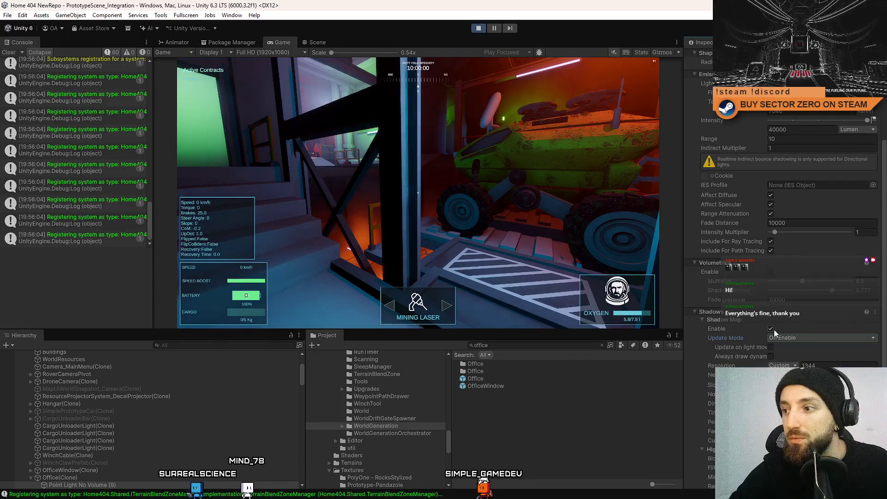
left_click(774, 329)
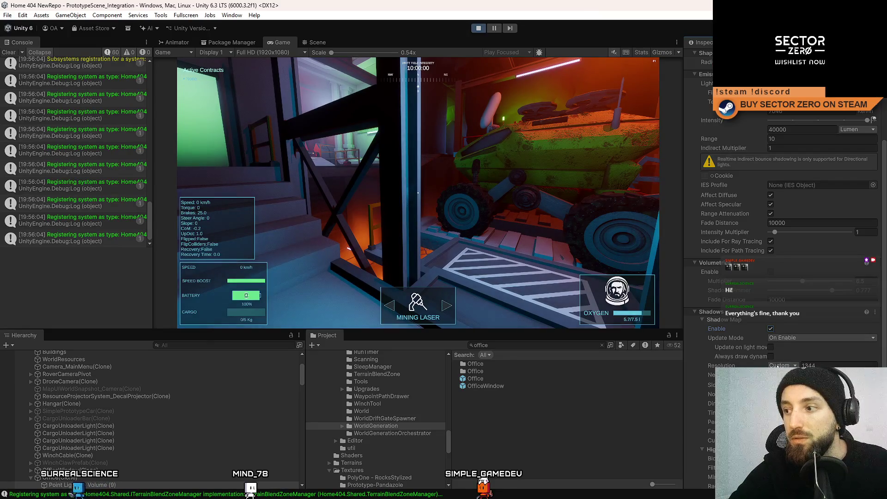
Frame the stairs and rover fullscreen for a screenshot, then pause and switch to GIMP
key("Return")
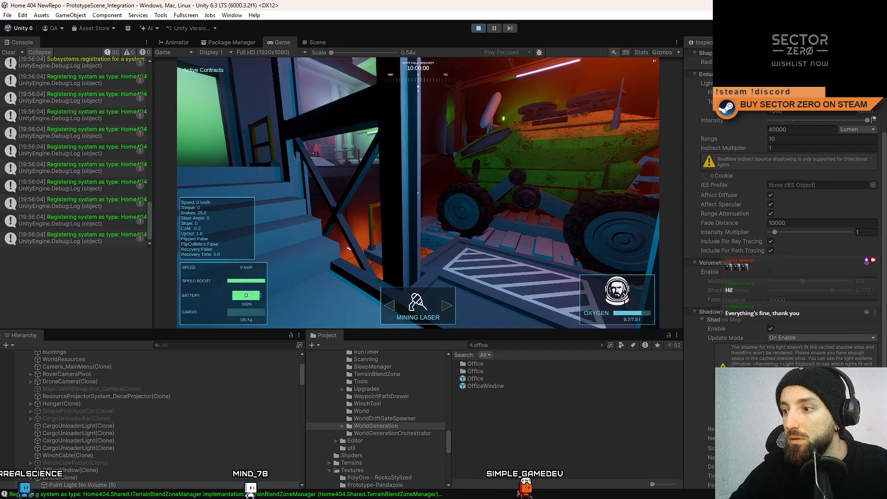
left_click(508, 221)
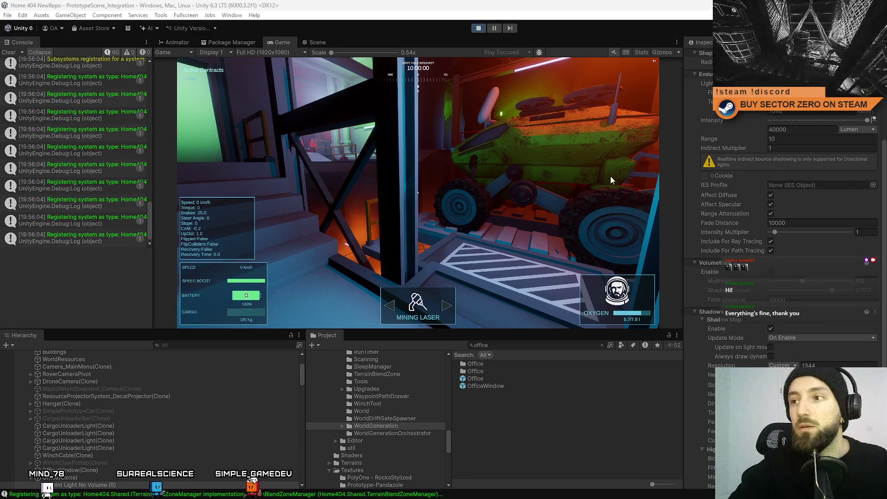
key("F10")
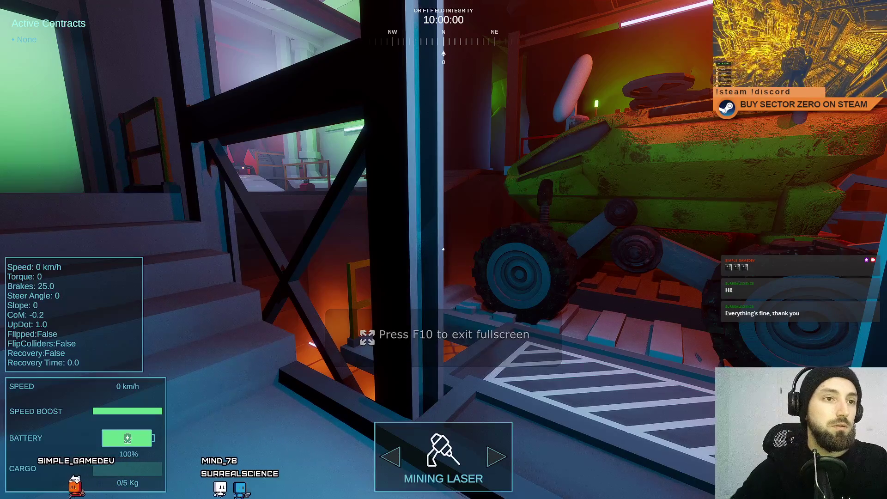
key("F10")
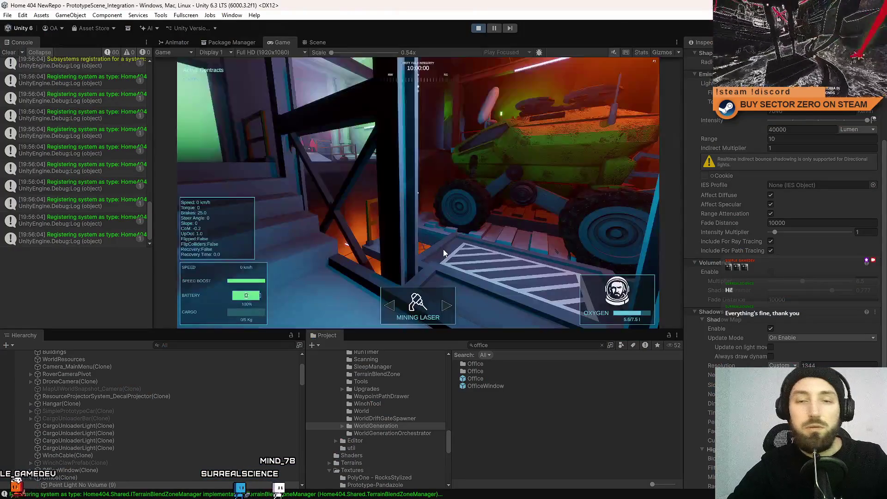
key("Escape")
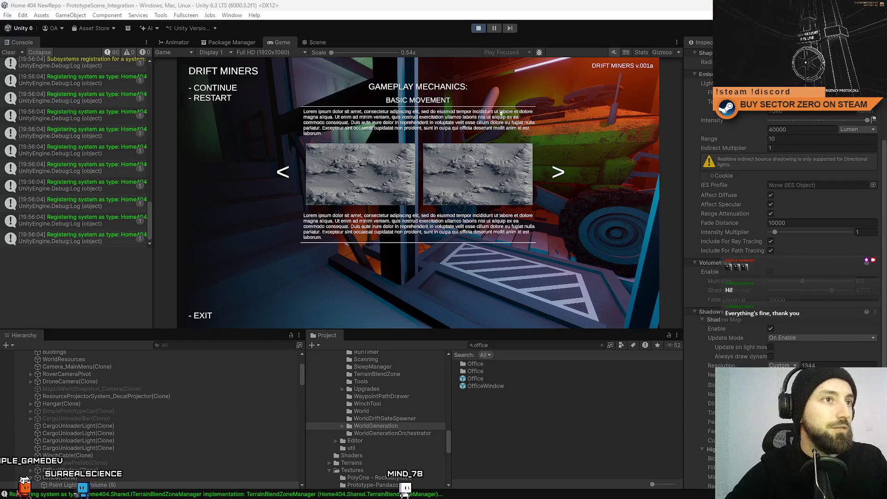
key("alt+Tab")
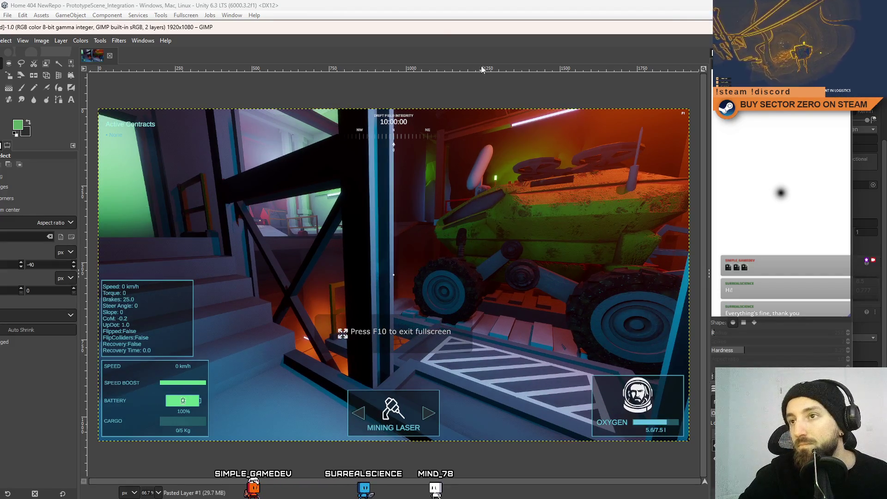
Restore the GIMP window holding the pasted hangar screenshot and switch back to Unity
mouse_move(433, 31)
left_mouse_down()
mouse_move(349, 131)
mouse_move(347, 168)
left_mouse_up()
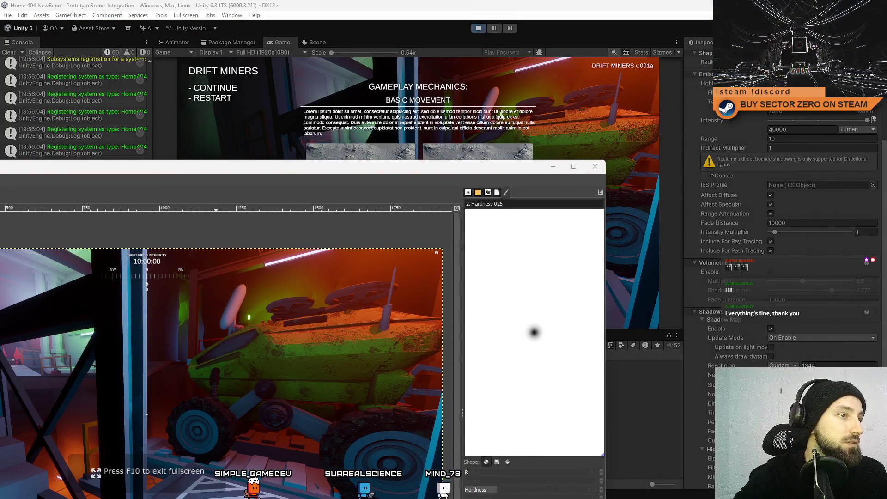
key("alt+Tab")
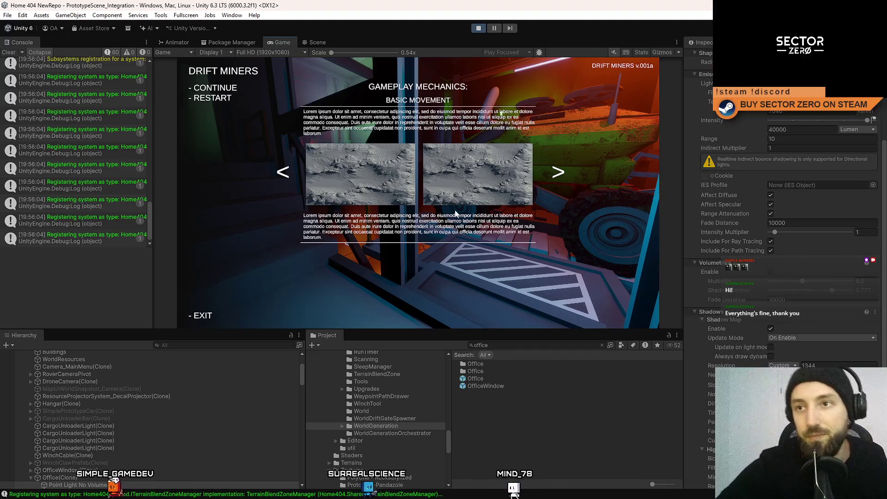
Resume the game fullscreen and walk past the green rover to the staircase and back
key("Escape")
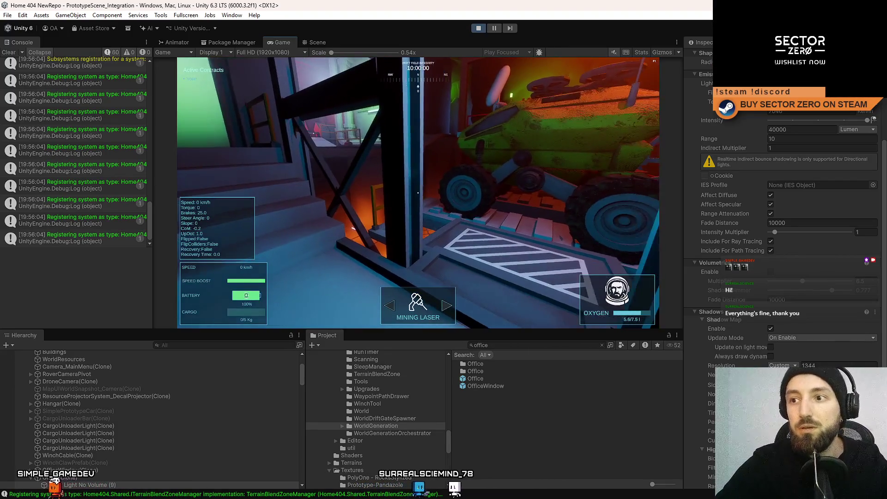
key("F10")
key("w")
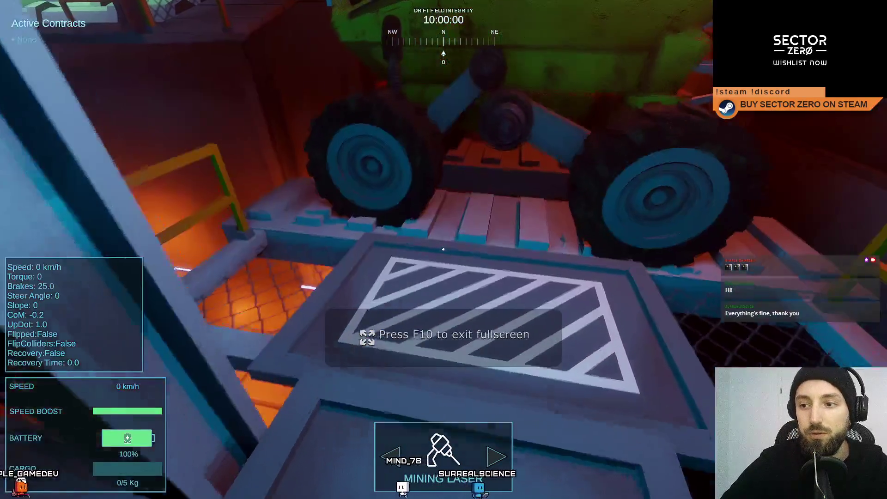
key("w")
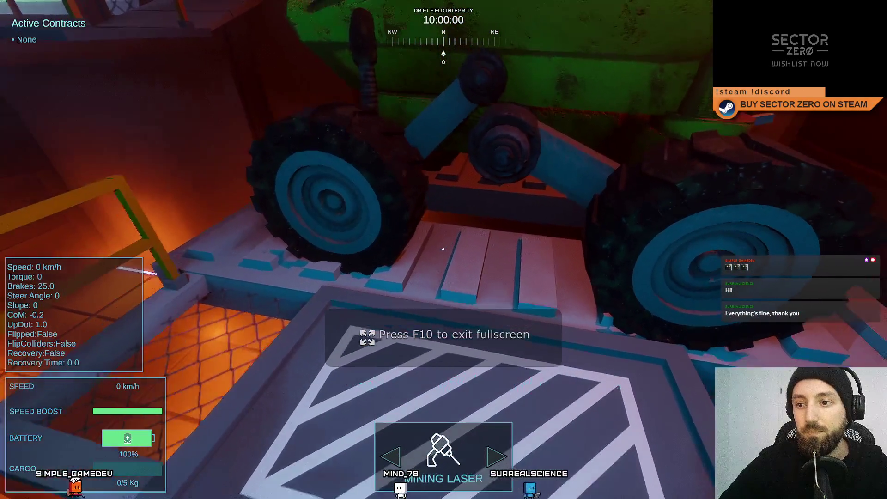
key("w")
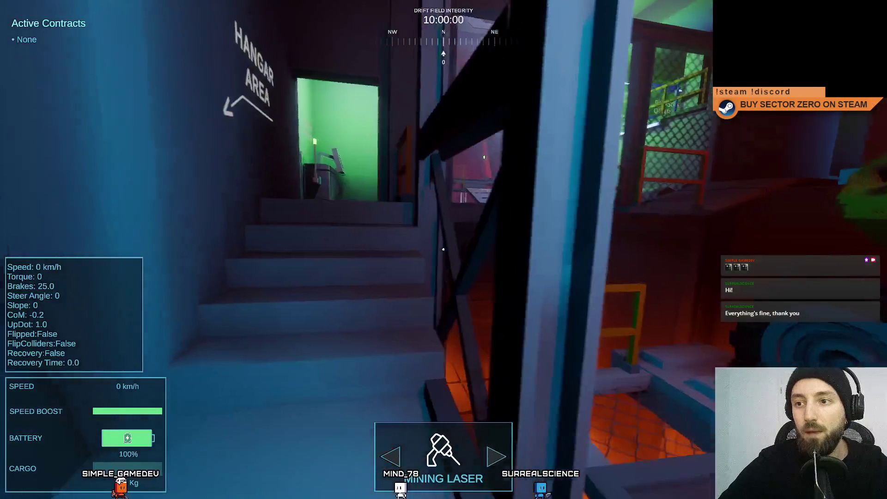
key("s")
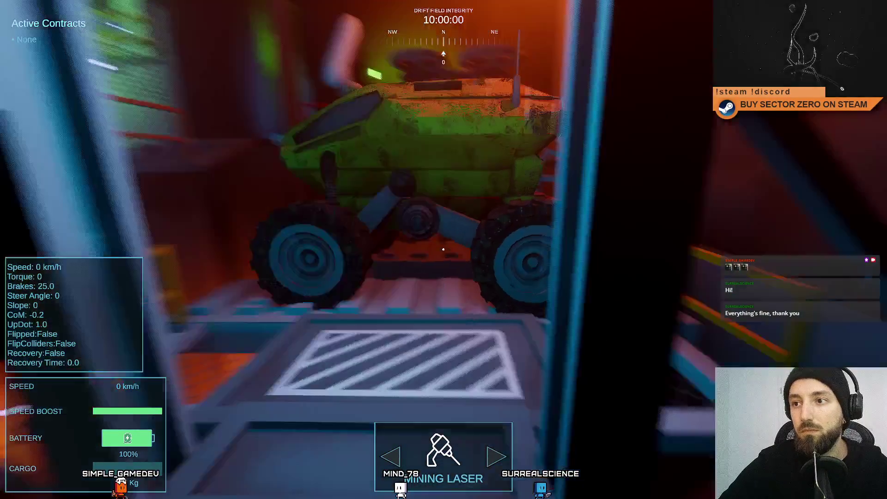
key("d")
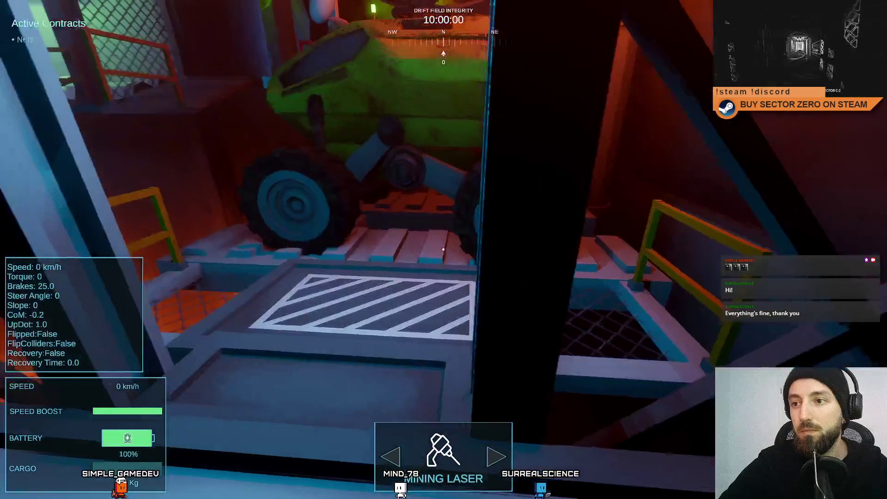
key("w")
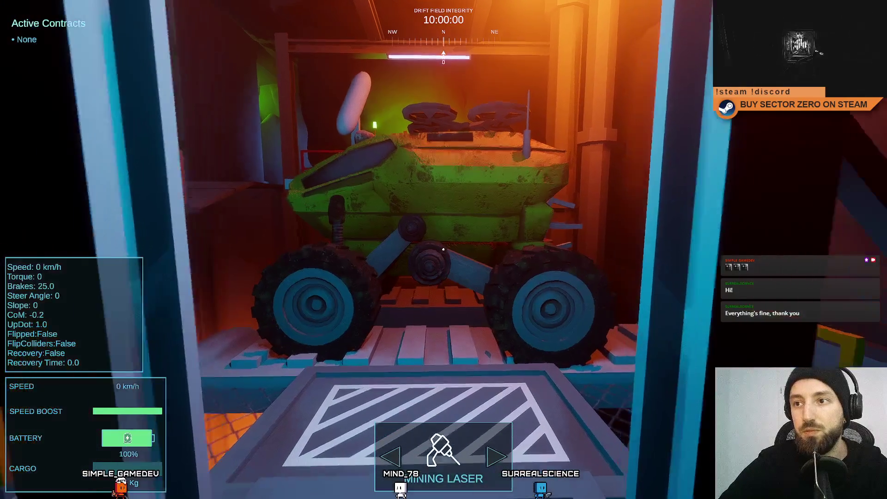
Walk left around the rover to the Hangar Area stairs, then exit fullscreen
key("a")
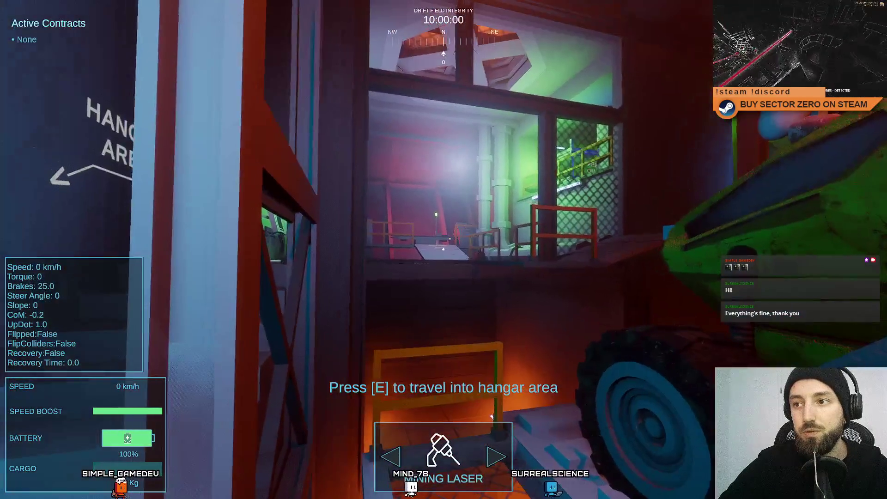
key("a")
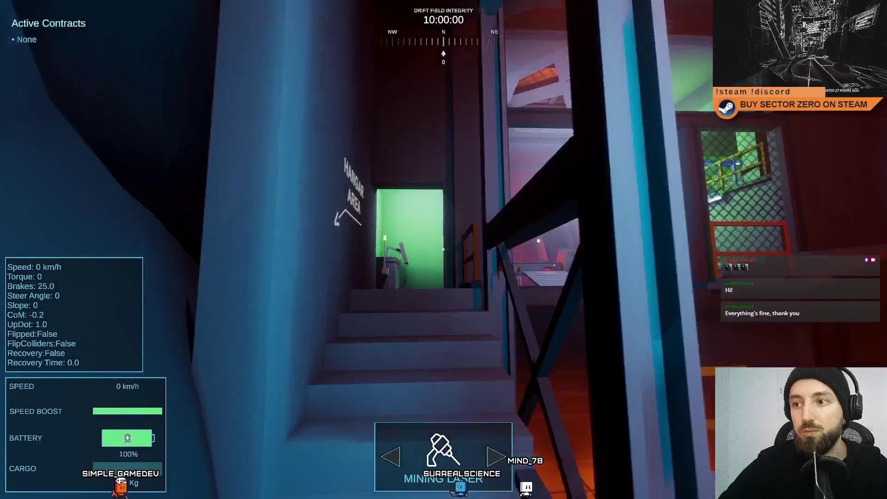
key("w")
key("w")
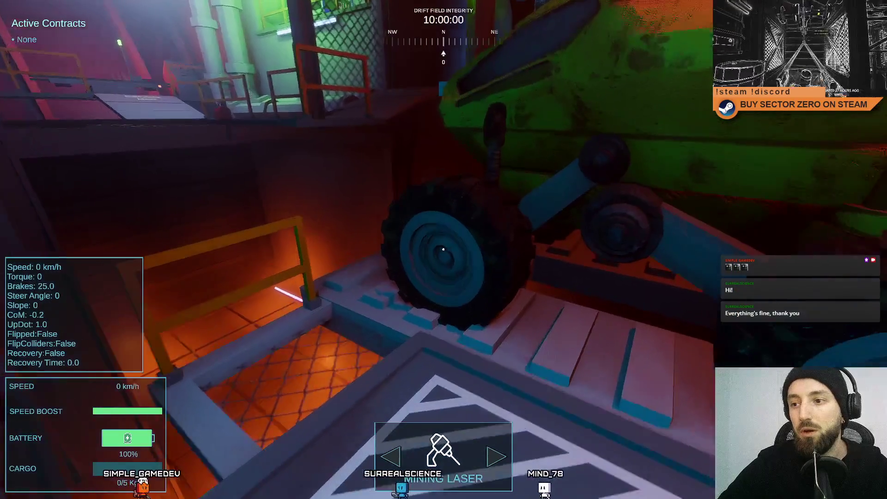
key("w")
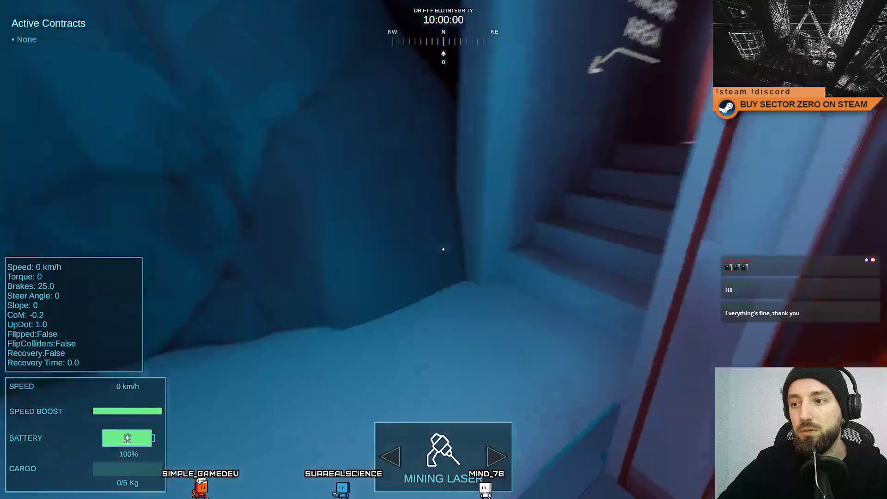
key("d")
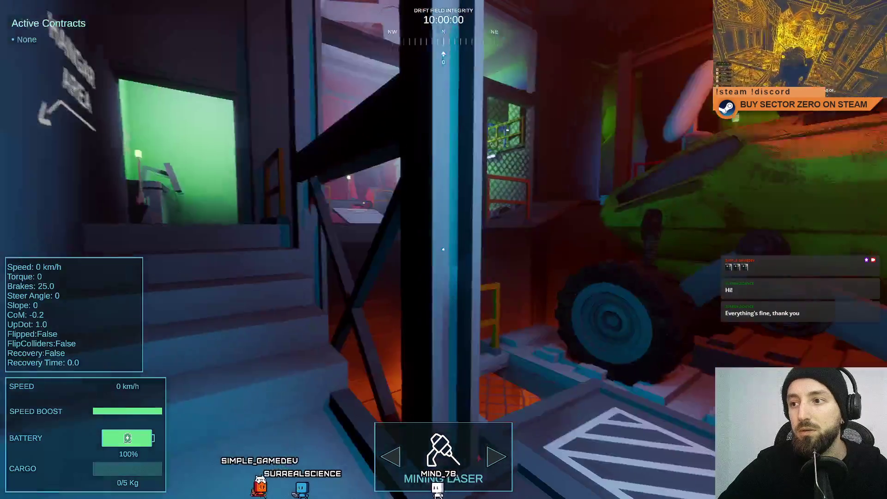
key("w")
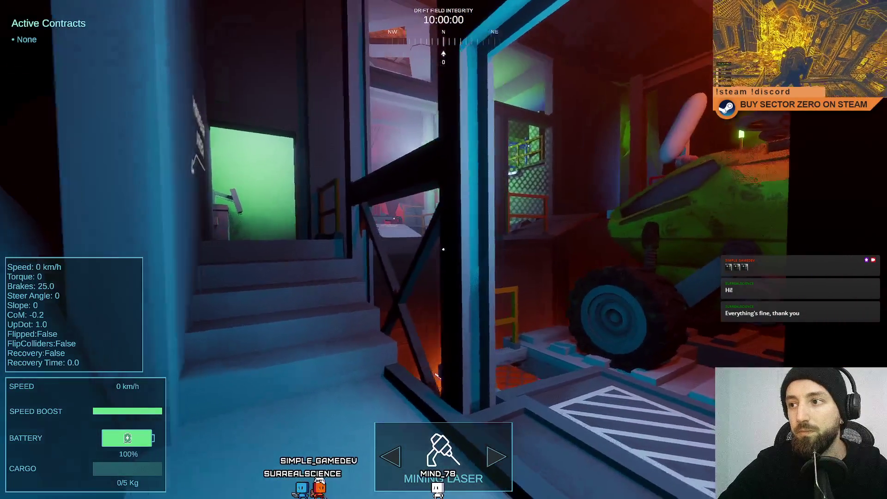
key("w")
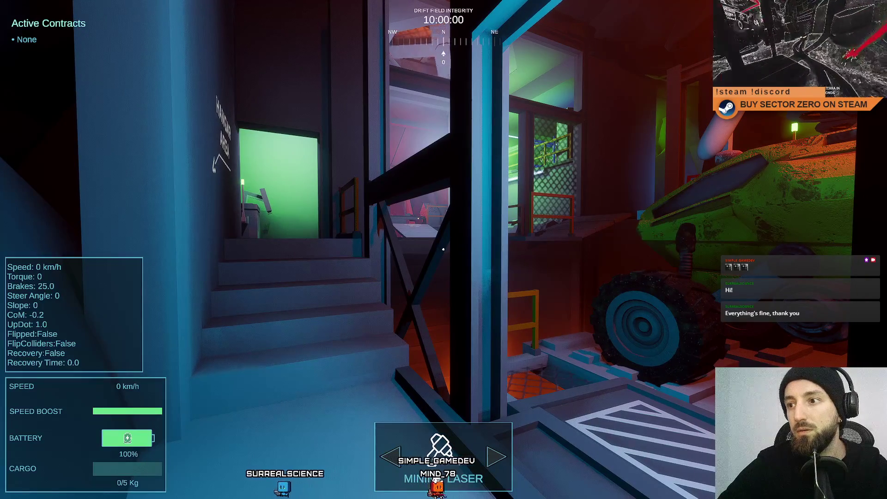
key("Escape")
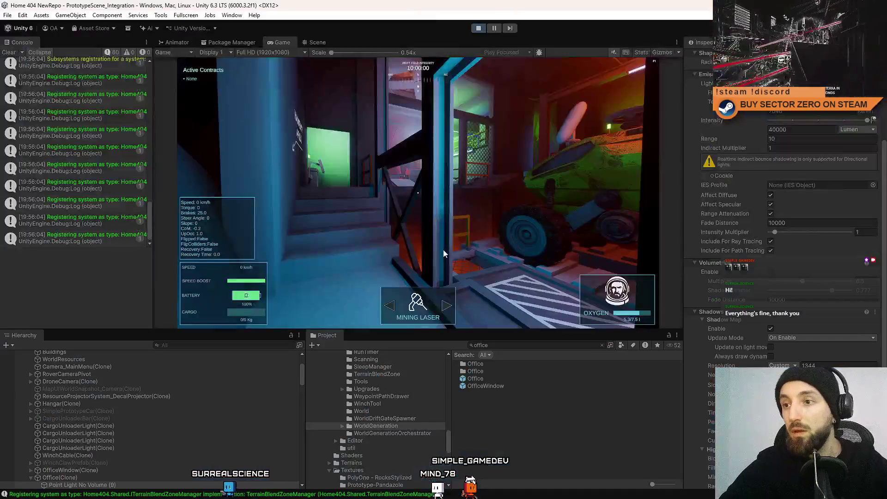
Find and select the FPSCharacterManager object with a 'FPS manag' hierarchy search
left_click(323, 43)
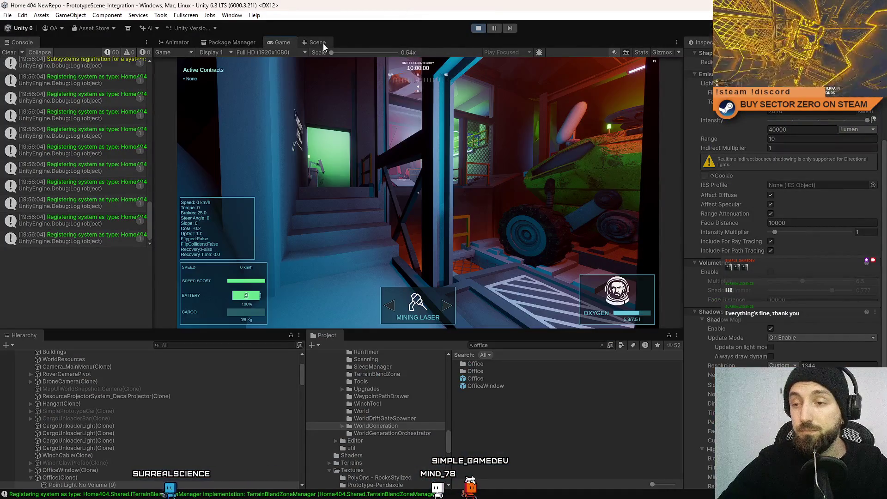
left_click(190, 345)
type("FPS manag")
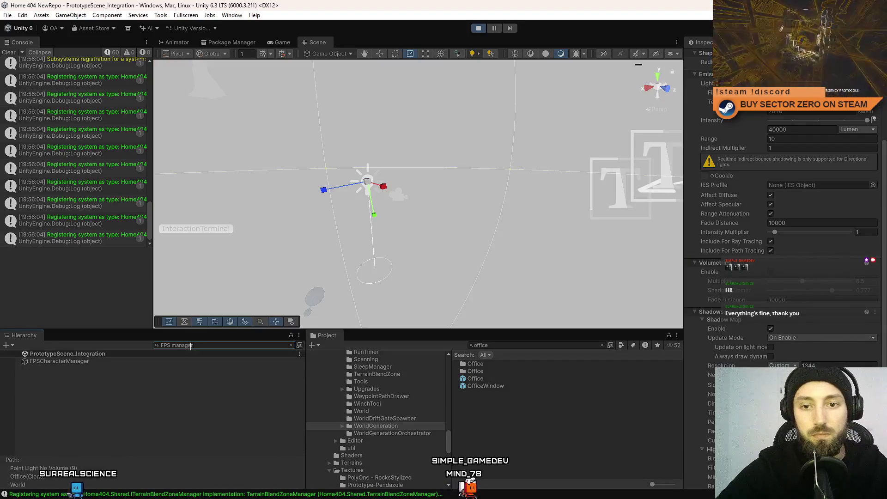
left_click(145, 360)
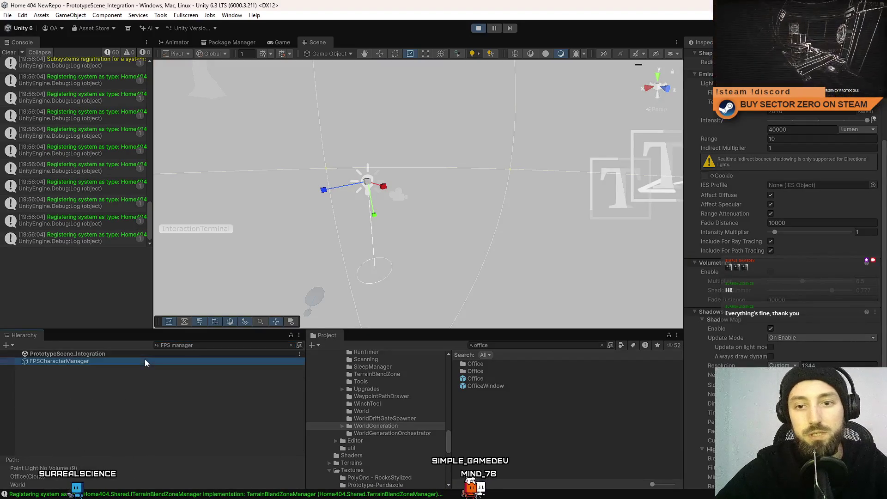
left_click(200, 346)
key("ctrl+a")
key("BackSpace")
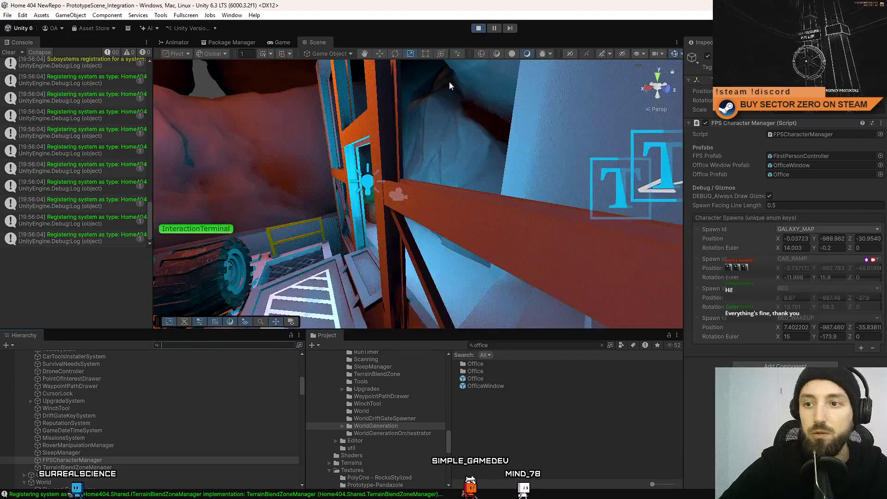
Turn on gizmos, fly the scene camera to the stairs and rover, and copy Character Spawns
mouse_move(449, 81)
left_mouse_down()
mouse_move(411, 89)
mouse_move(408, 145)
mouse_move(396, 127)
mouse_move(384, 266)
mouse_move(418, 258)
left_mouse_up()
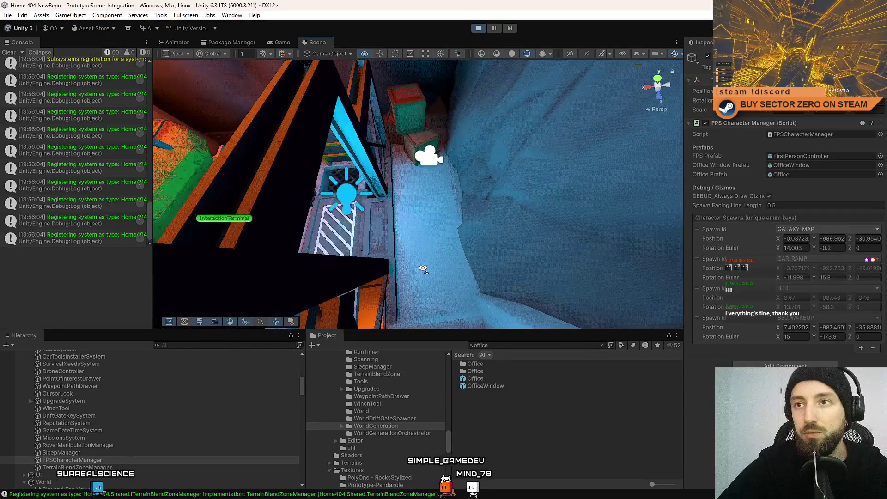
left_click(676, 53)
mouse_move(444, 194)
left_mouse_down()
mouse_move(465, 193)
mouse_move(439, 227)
mouse_move(471, 217)
mouse_move(461, 211)
left_mouse_up()
left_click_drag(456, 213, 442, 224)
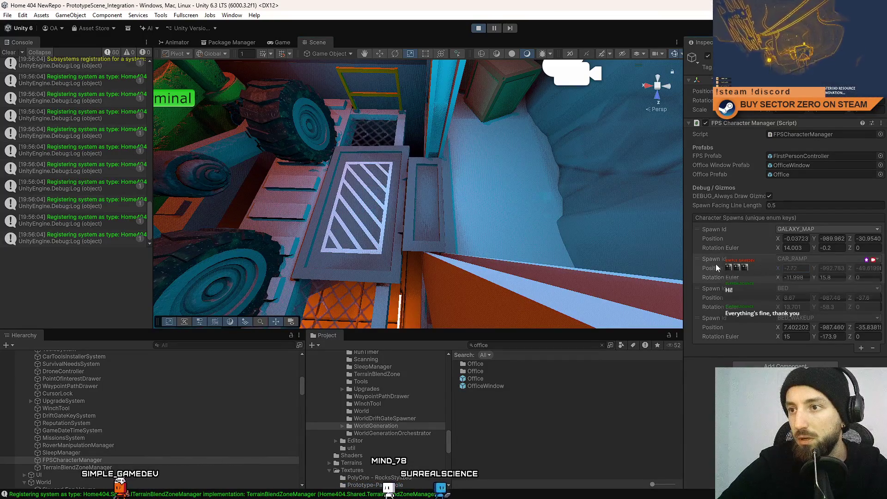
mouse_move(674, 252)
left_mouse_down()
mouse_move(508, 232)
mouse_move(501, 248)
mouse_move(284, 83)
mouse_move(127, 107)
mouse_move(126, 157)
mouse_move(600, 237)
left_mouse_up()
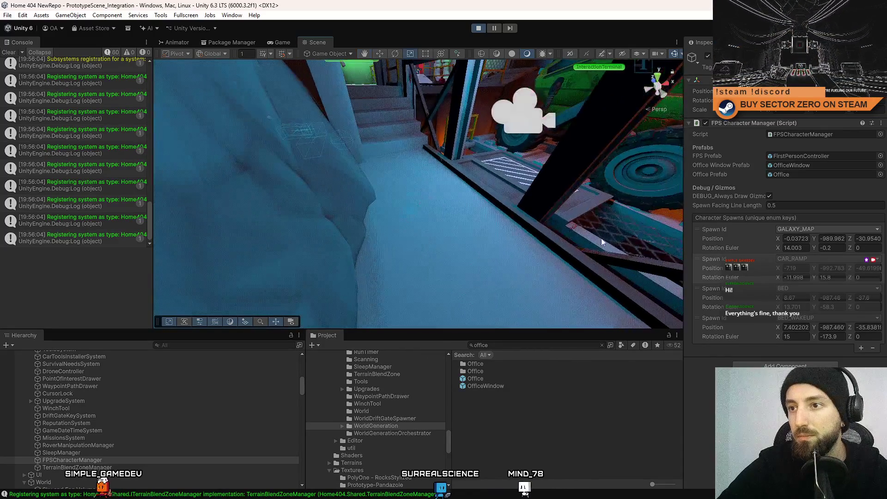
mouse_move(528, 236)
left_mouse_down()
mouse_move(520, 244)
mouse_move(536, 218)
mouse_move(552, 225)
left_mouse_up()
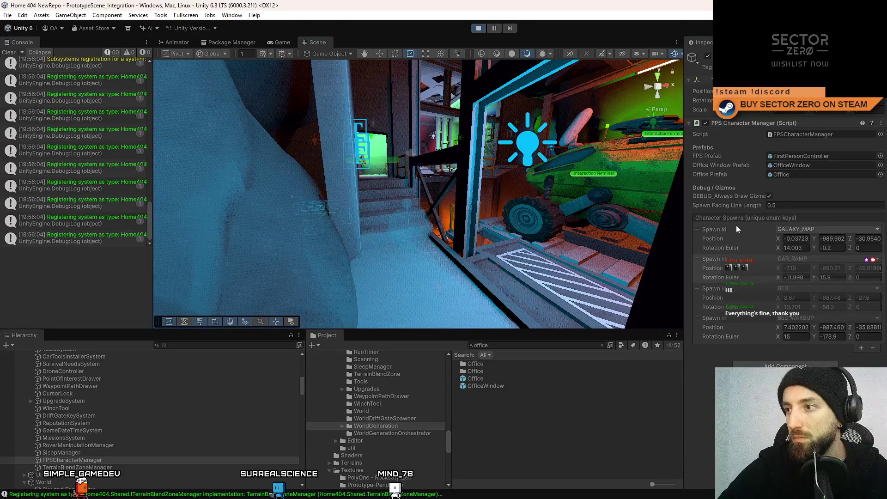
right_click(722, 218)
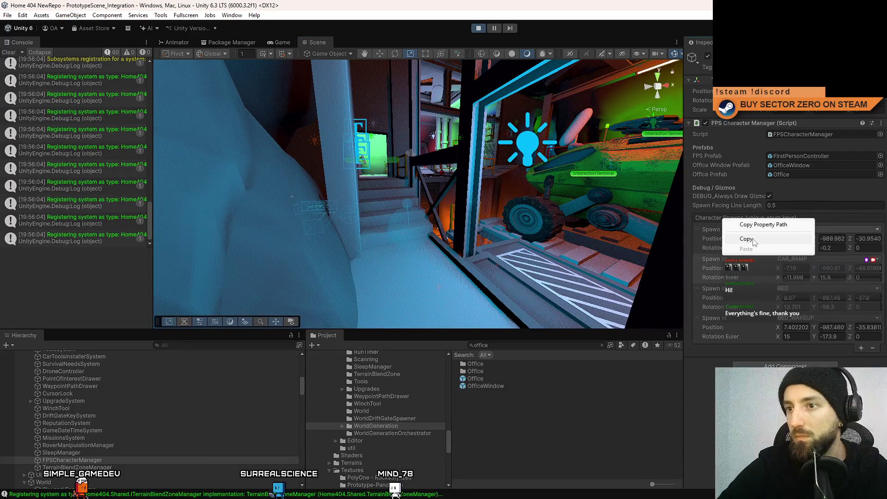
Stop play mode and paste the copied spawn values into the FPSCharacterManager prefab's Character Spawns
left_click(276, 42)
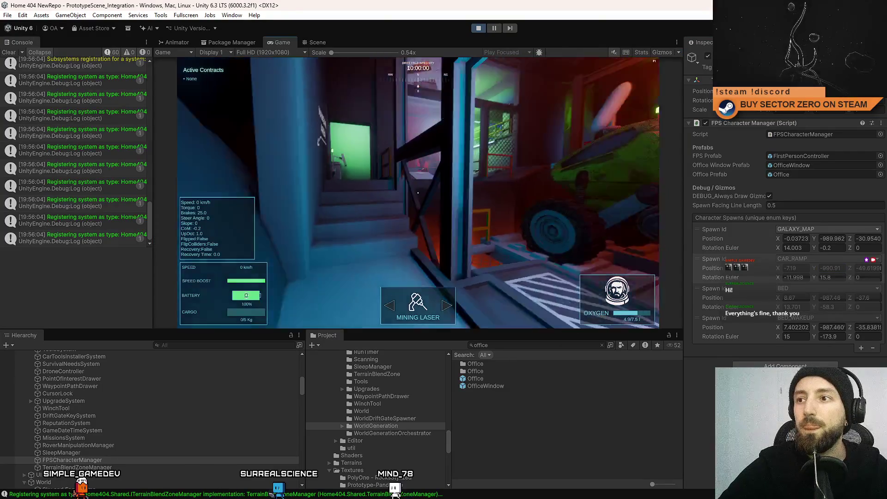
key("Escape")
key("Escape")
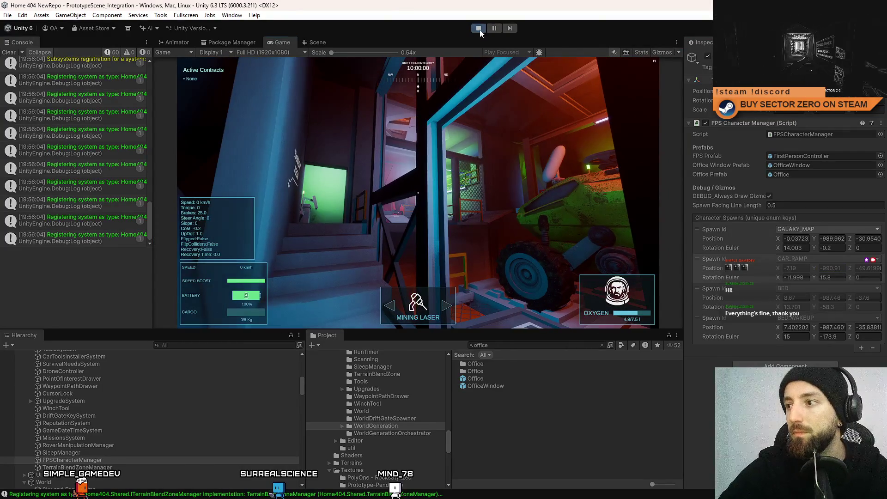
key("ctrl+p")
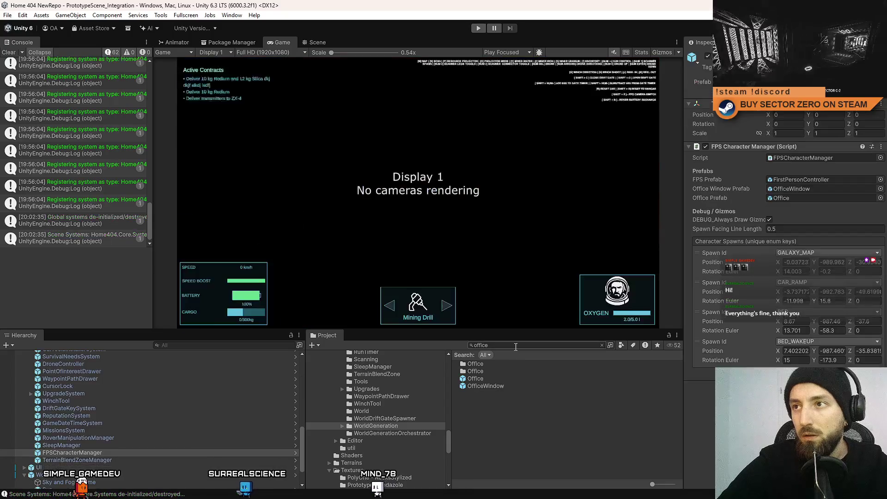
type("FPS mana")
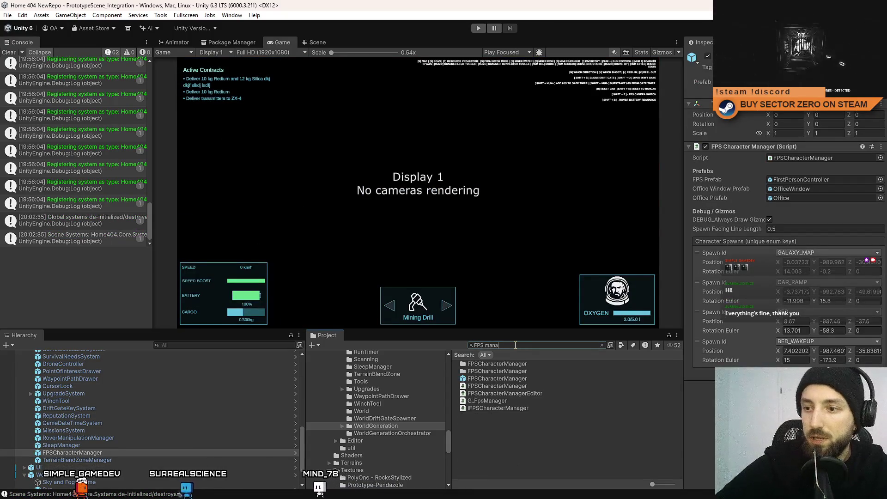
left_click(496, 378)
right_click(756, 273)
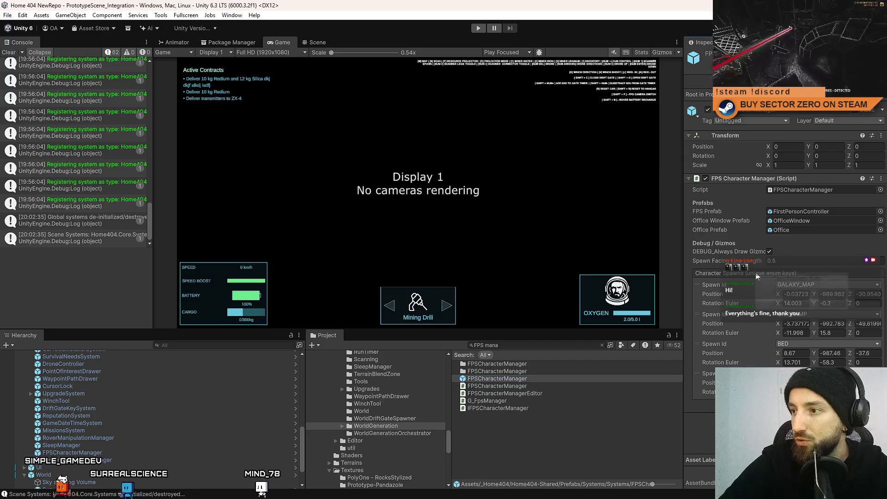
left_click(797, 303)
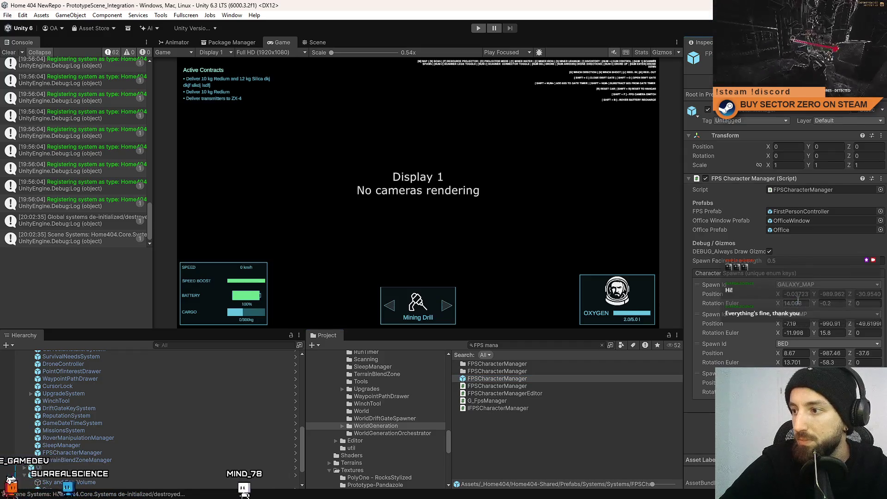
left_click(575, 457)
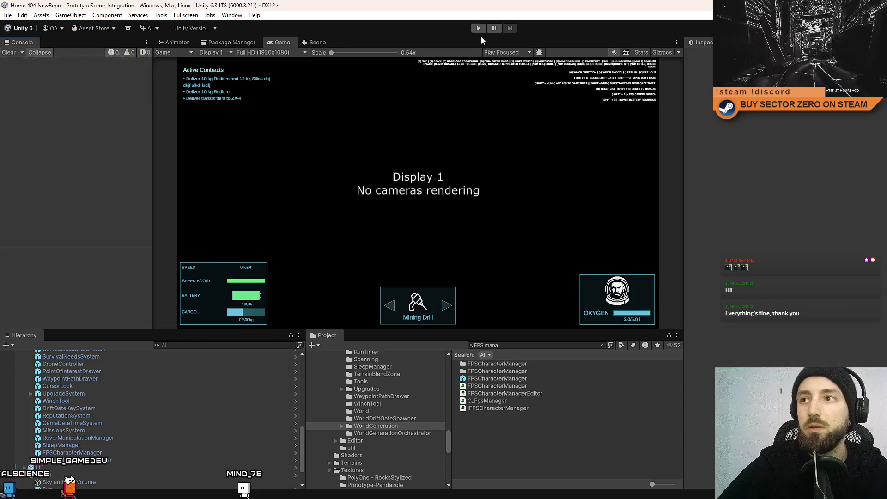
Start Drift Miners in play mode and walk through the doorway into the hangar
left_click(478, 28)
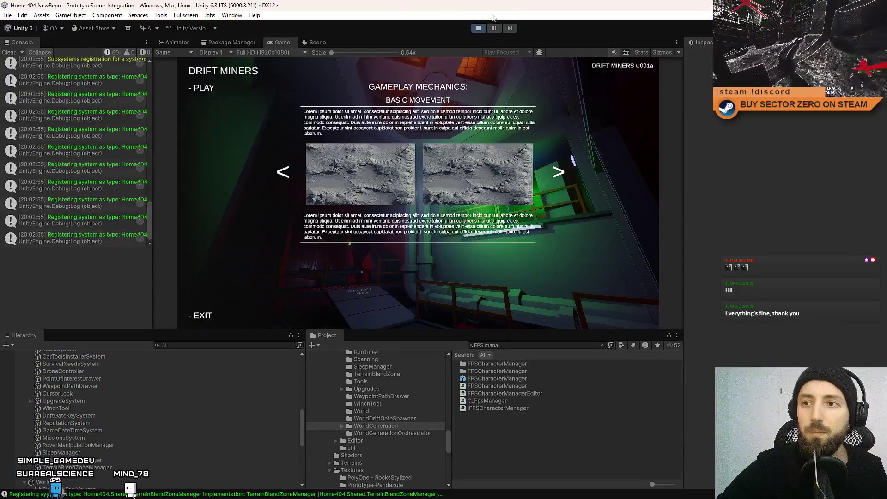
left_click(207, 90)
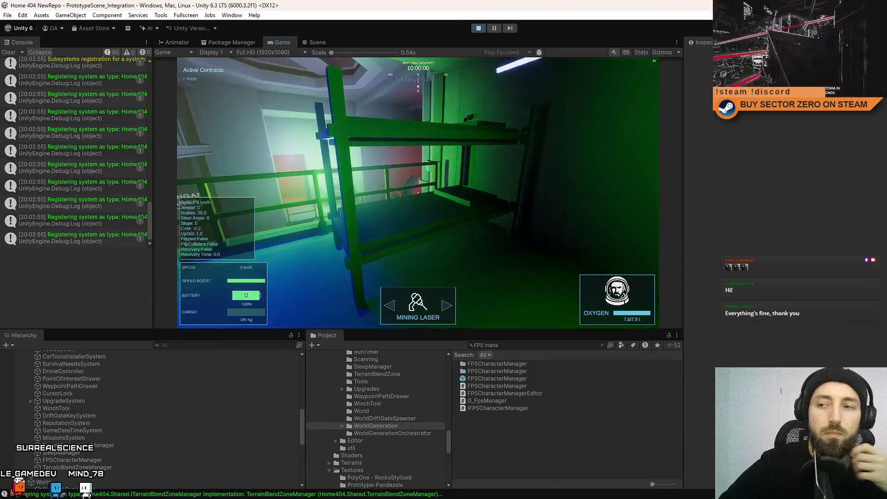
key("w")
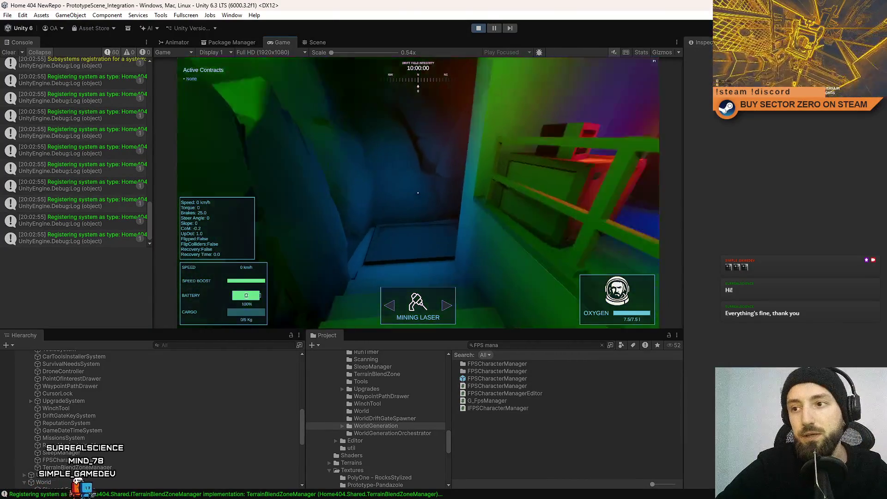
key("w")
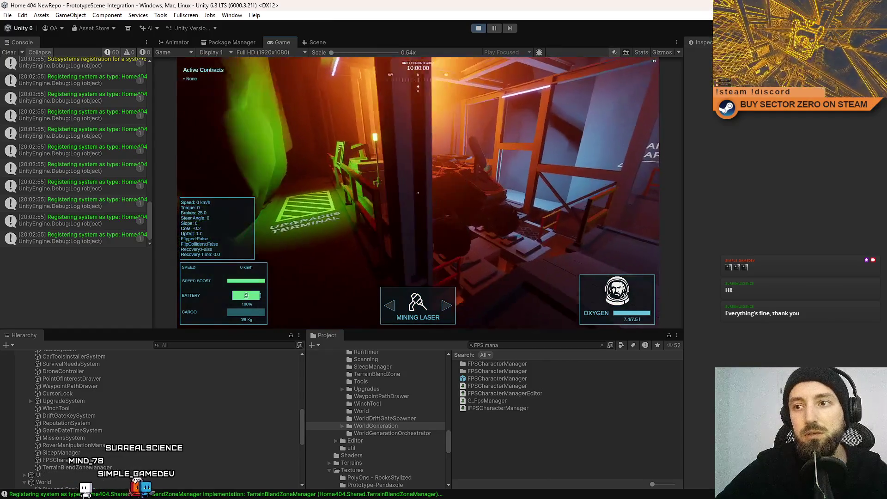
key("w")
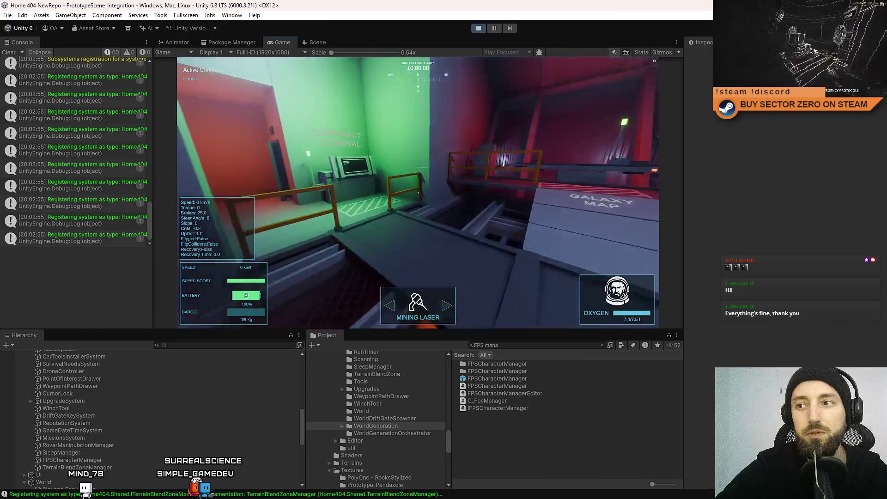
key("w")
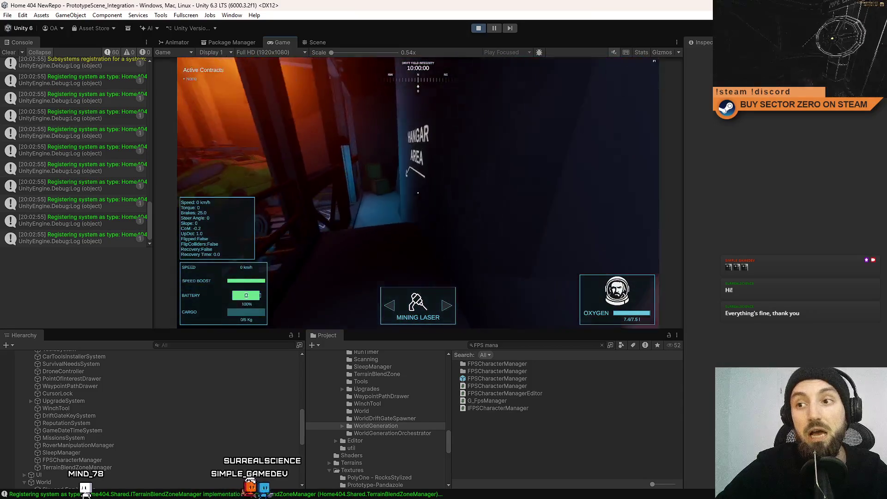
Walk around the hangar from the blue stairwell up to the green rover's side
key("w")
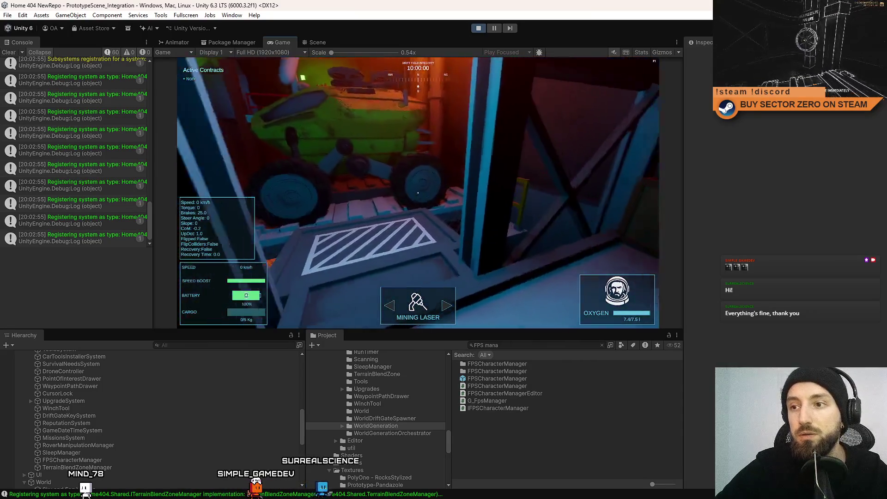
key("w")
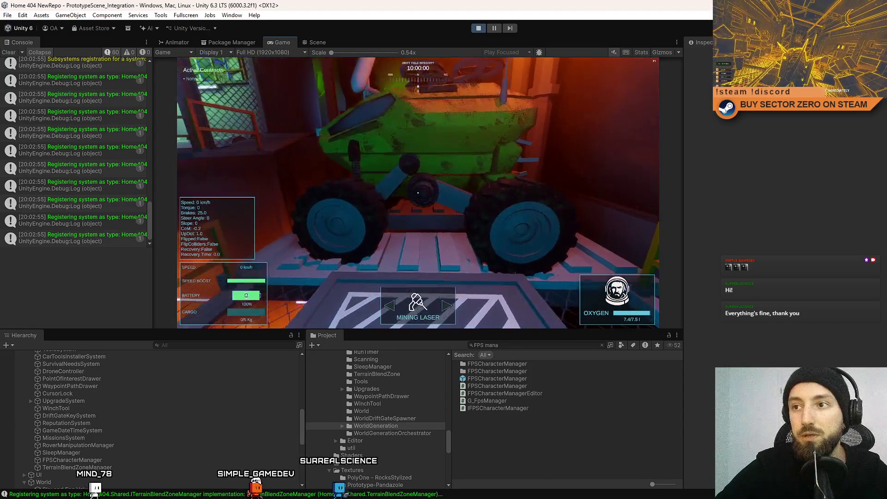
key("w")
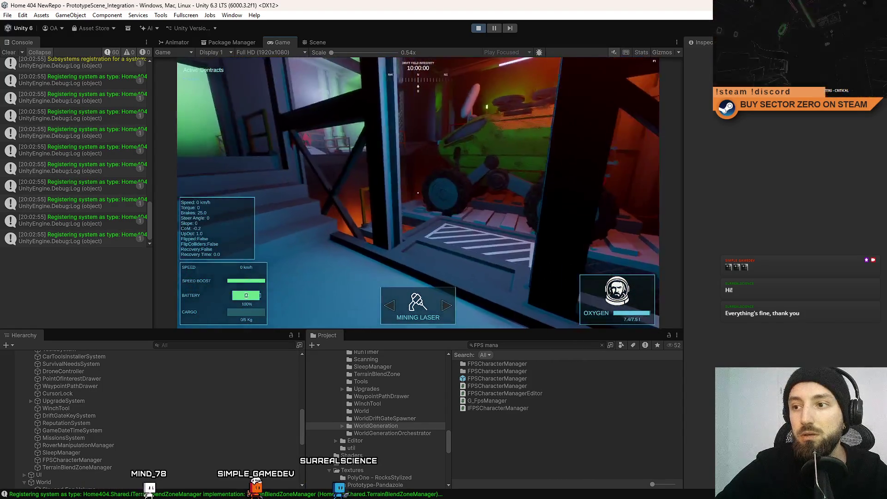
key("w")
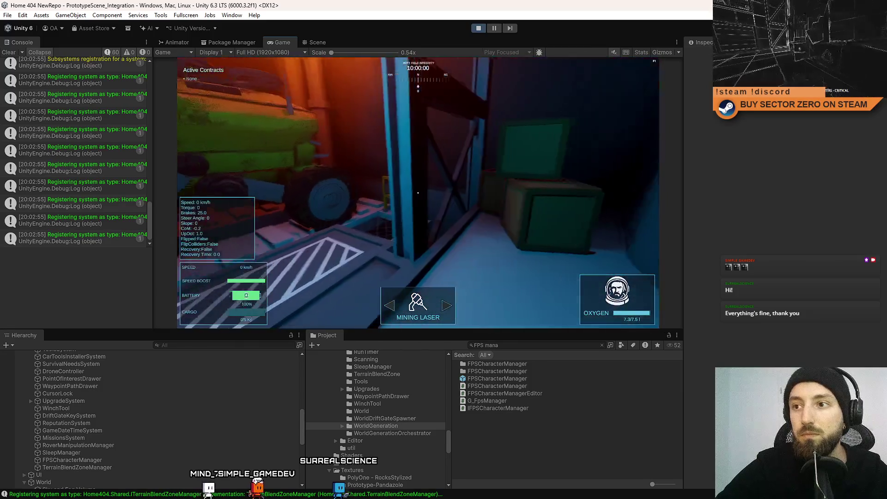
key("w")
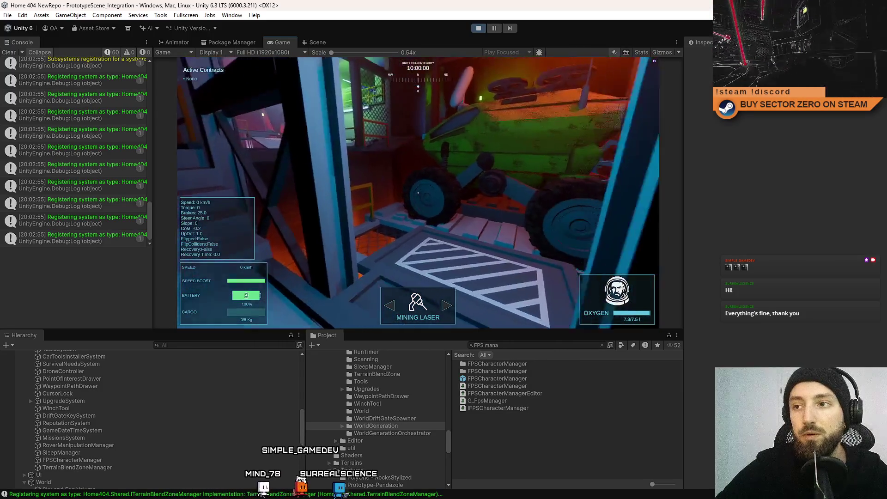
key("e")
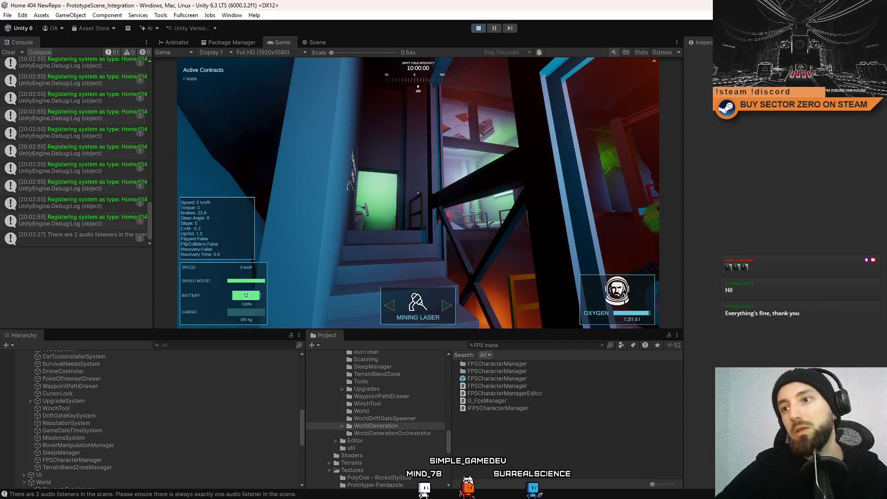
Show the fps counter beside the rover, then pause the game
mouse_move(418, 192)
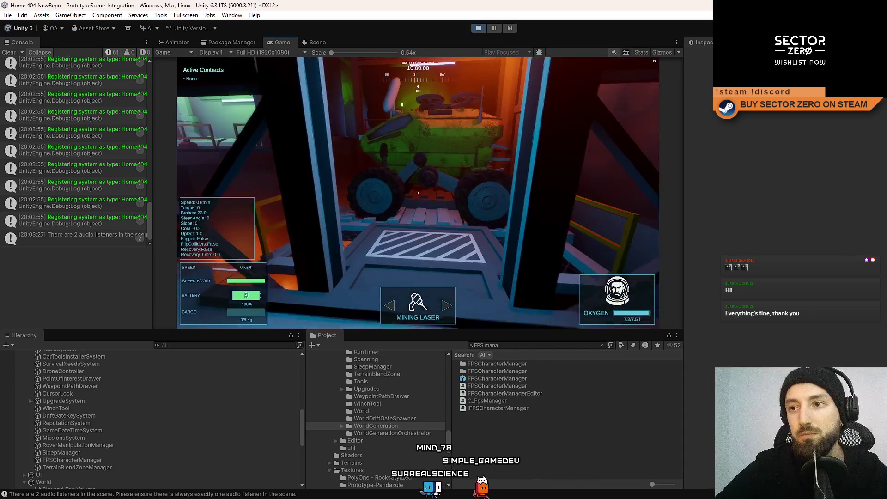
key("w")
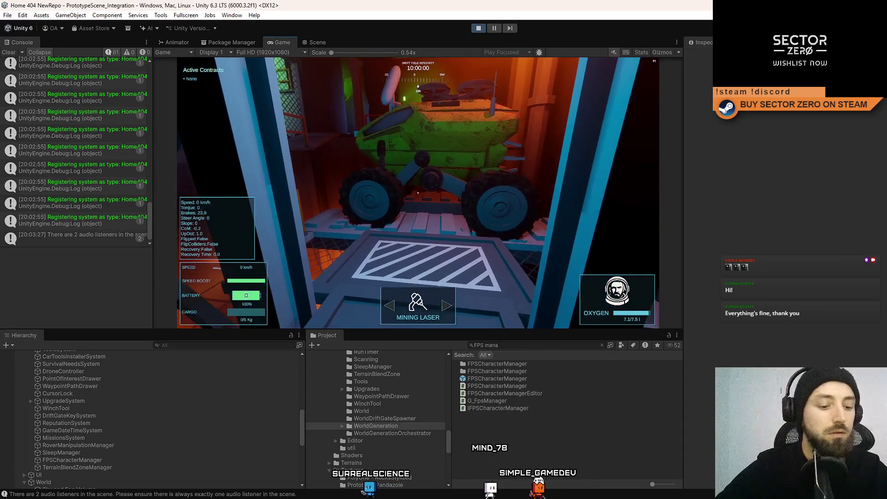
key("s")
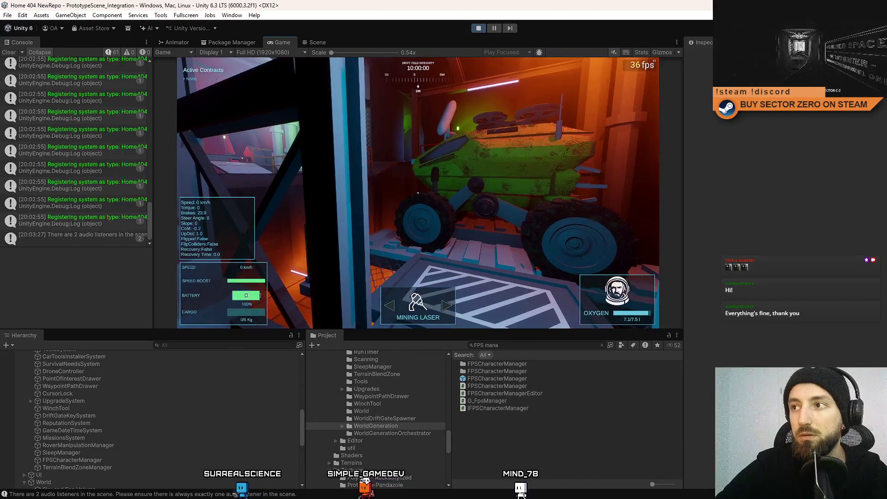
key("w")
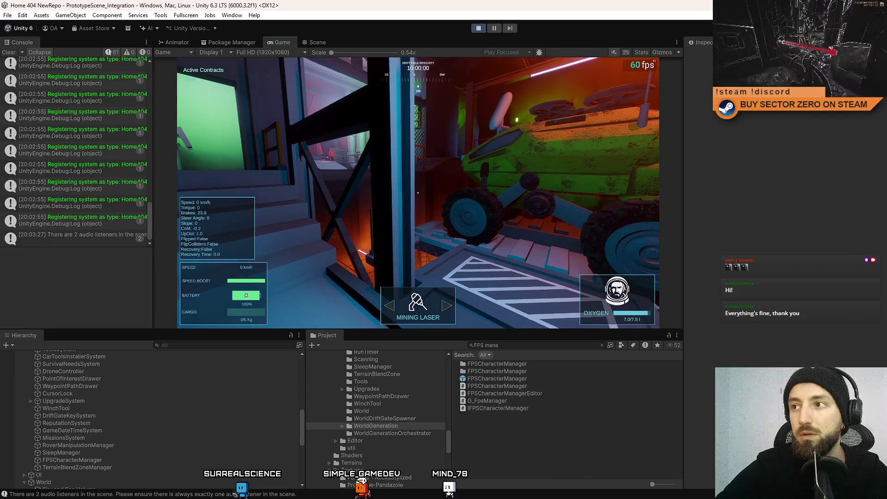
key("Escape")
left_click(494, 32)
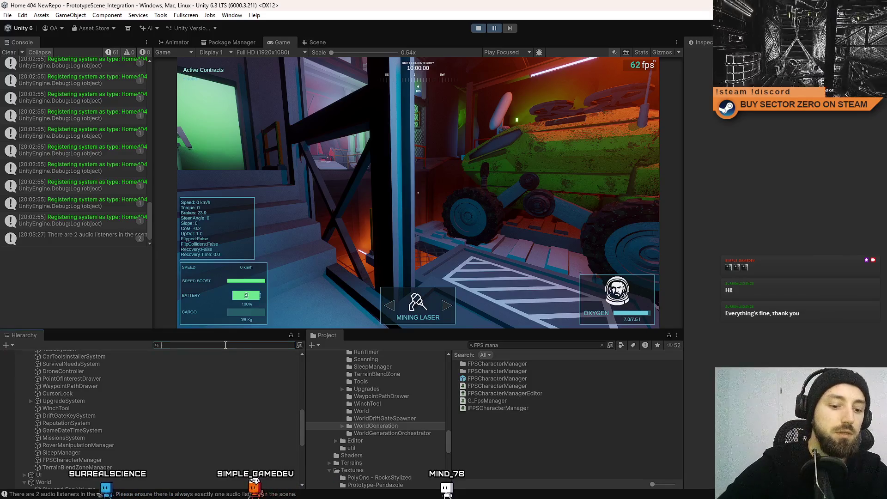
Select DriftGate_Effect_PointLight_A, then PointLight_B, from the 'light' Hierarchy results
scroll(143, 388, "down", 5)
scroll(143, 388, "up", 4)
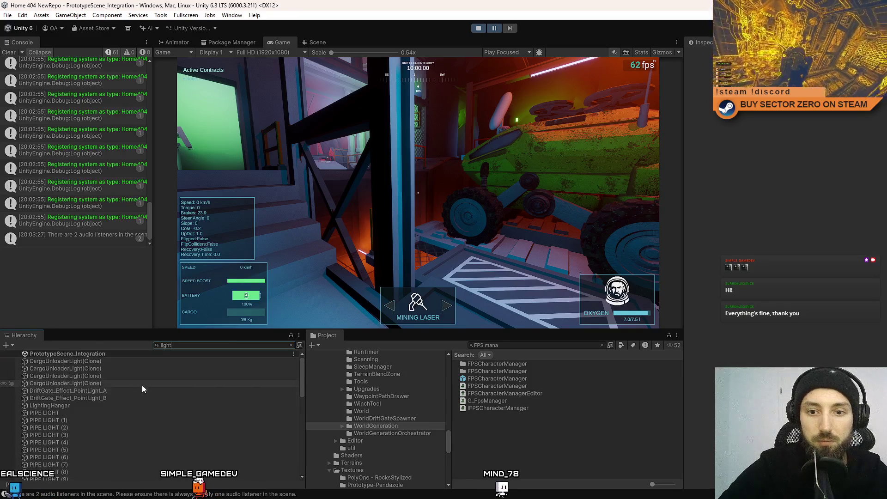
scroll(132, 400, "down", 3)
scroll(131, 399, "up", 3)
left_click(129, 392)
left_click(129, 398)
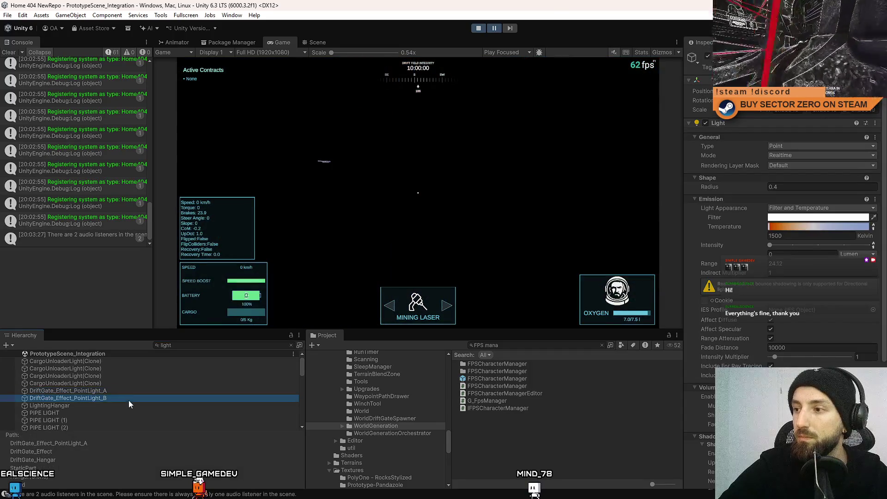
In the Scene view, select the point light beside the rover, then return to Game
left_click(315, 43)
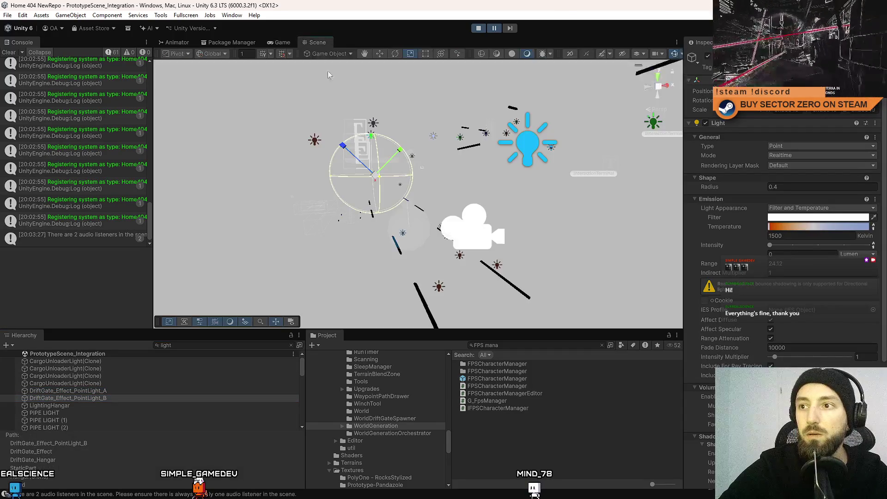
left_click(450, 212)
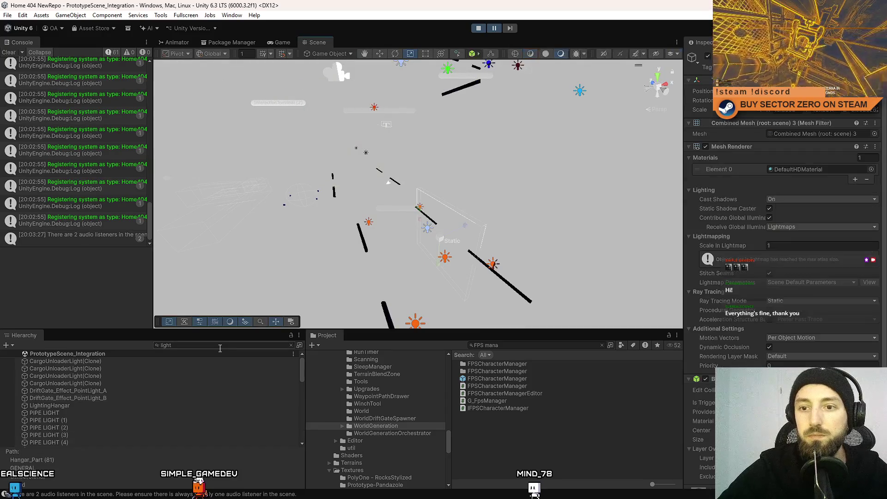
key("w")
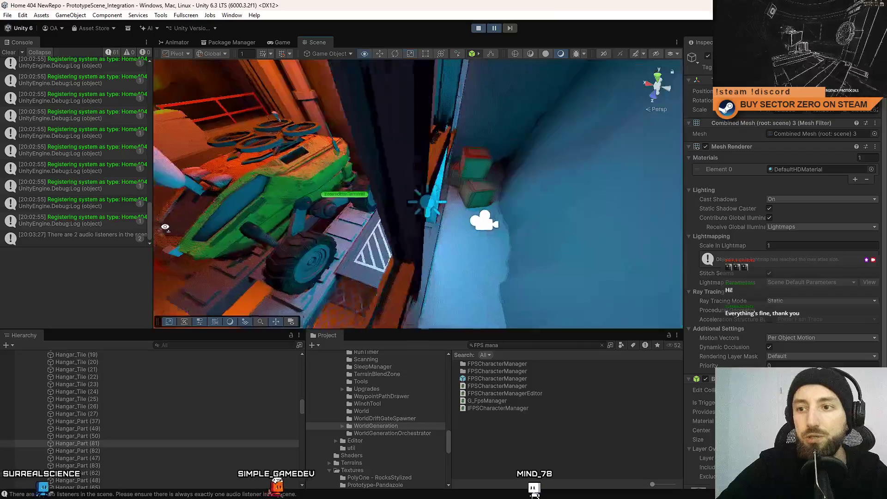
left_click(393, 203)
left_click(293, 44)
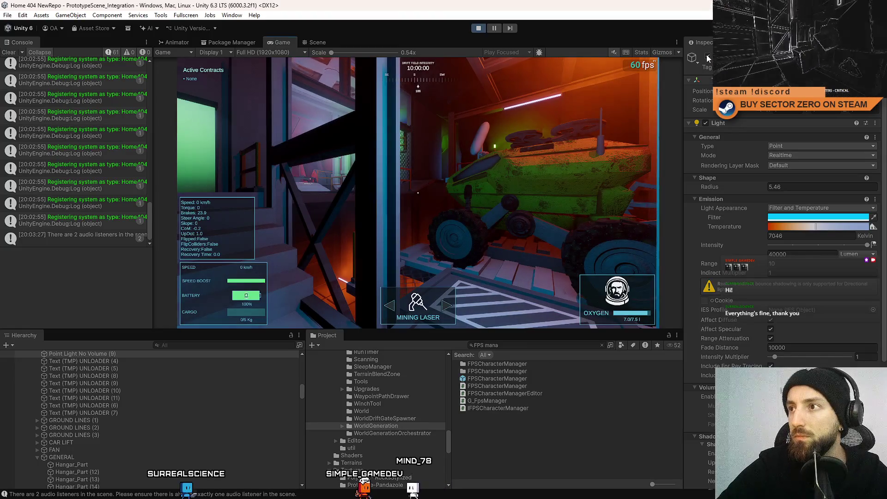
Walk toward the stairs and green rover, dismissing the Game view resolution list
left_click(552, 121)
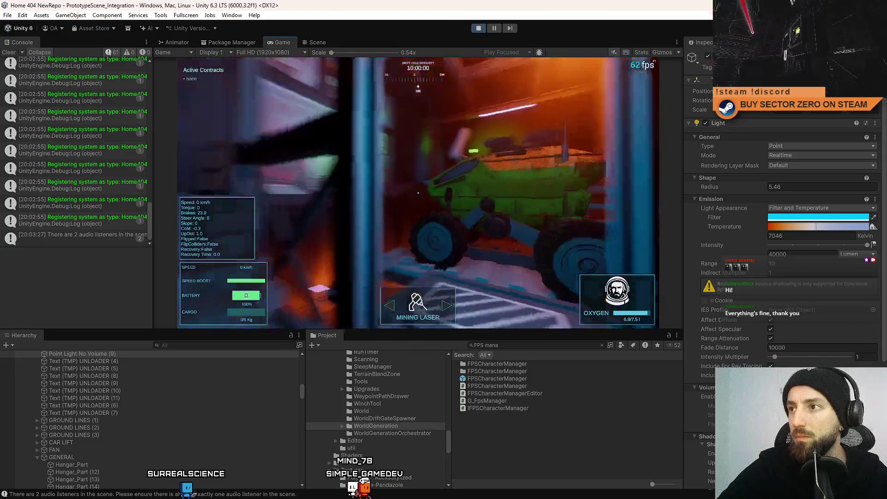
key("w")
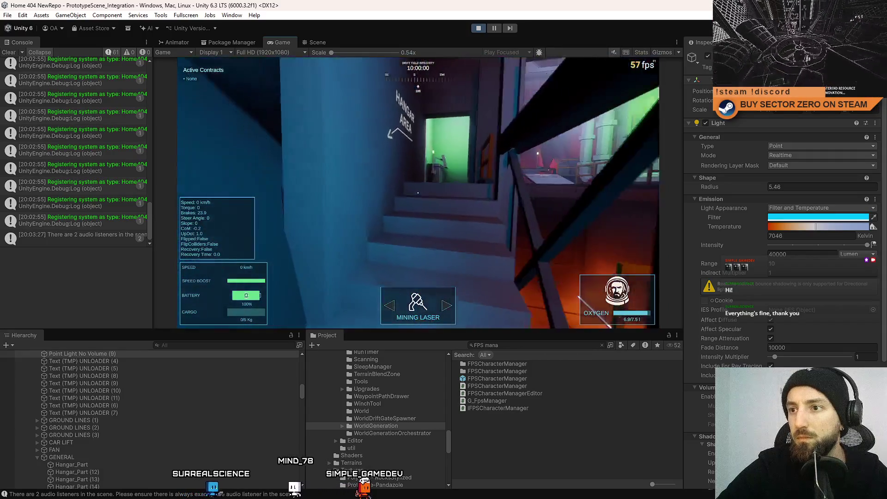
key("w")
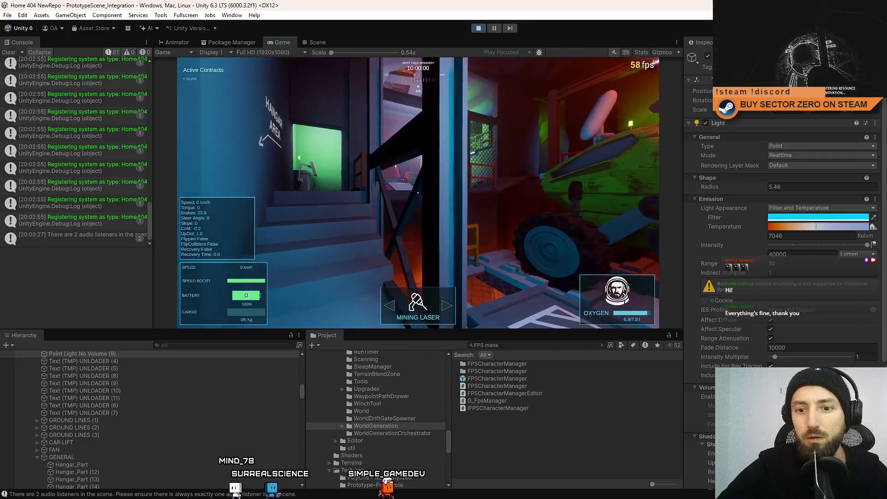
key("Escape")
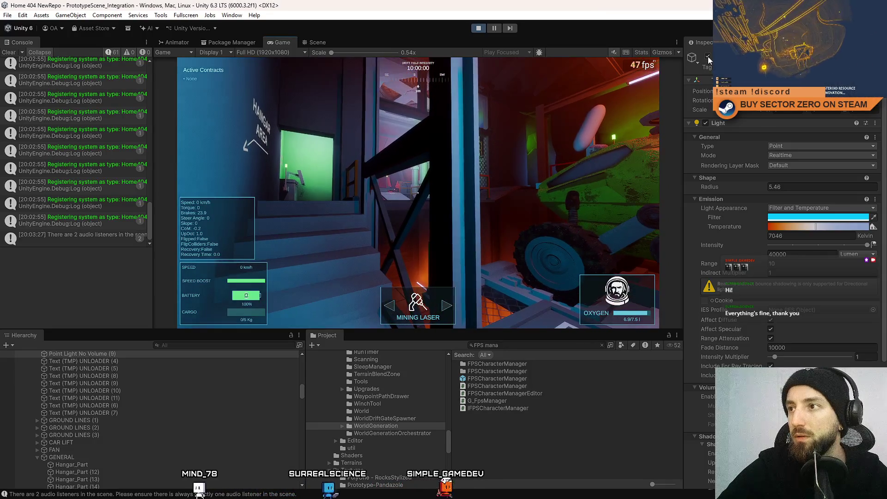
key("w")
left_click(277, 53)
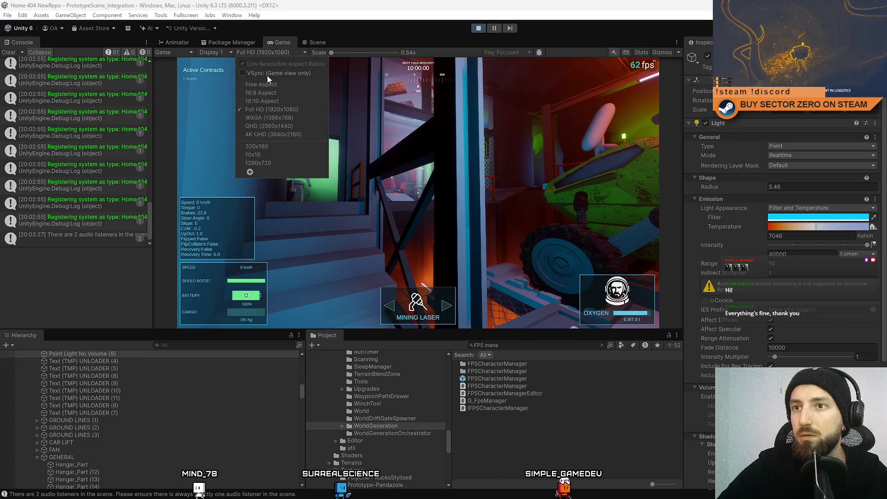
left_click(436, 123)
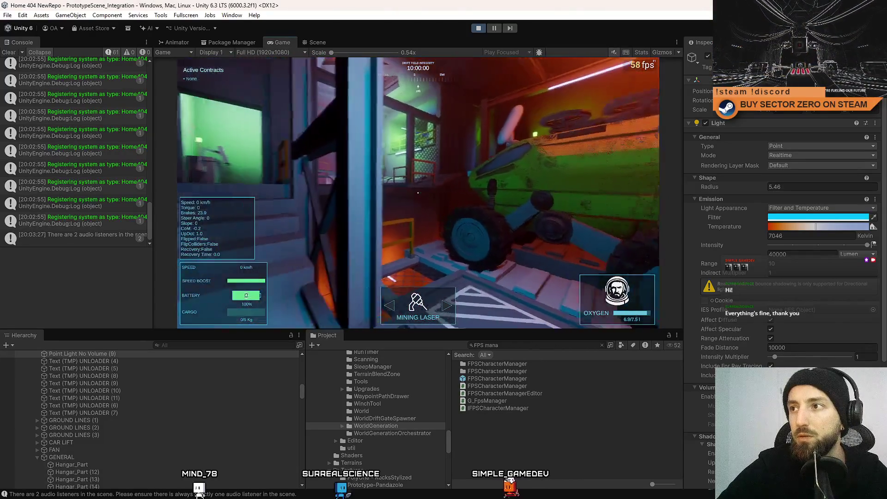
key("w")
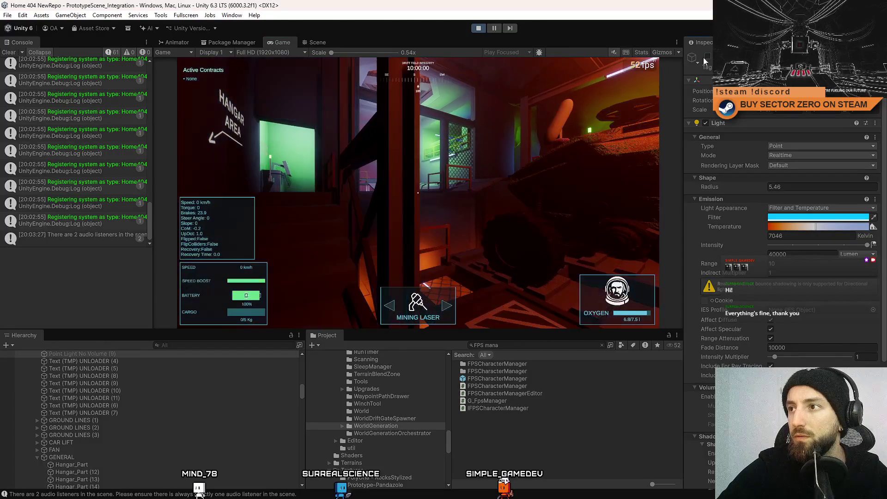
key("w")
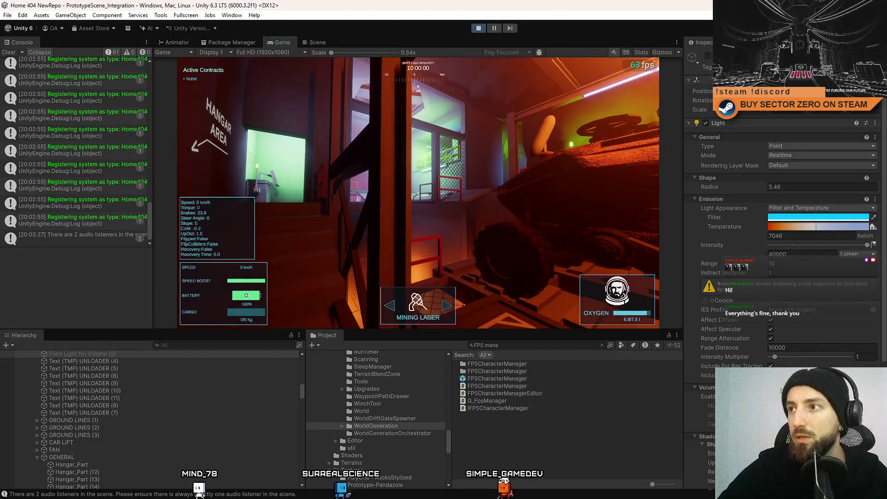
key("a")
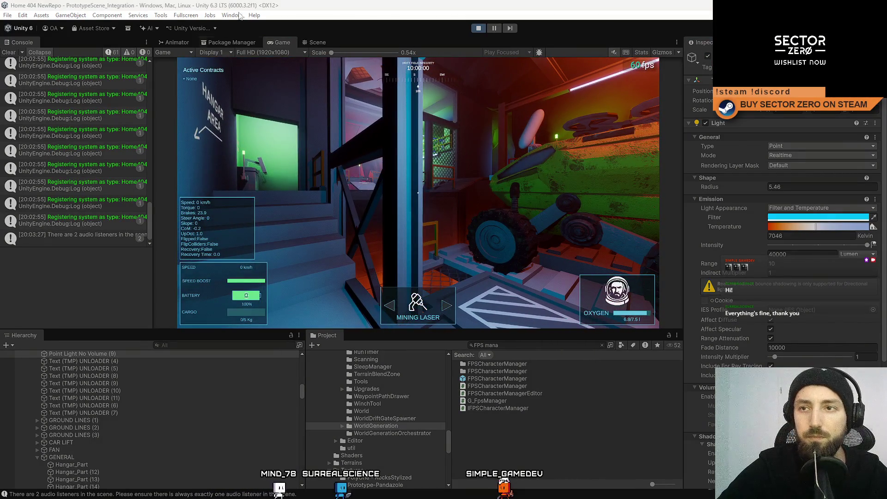
In the Scene view, select several ceiling lights in the orange room
left_click(308, 44)
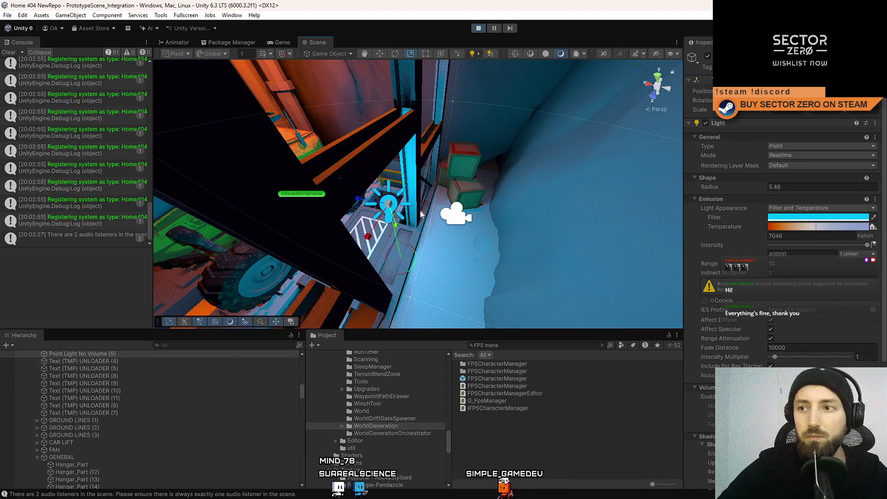
key("w")
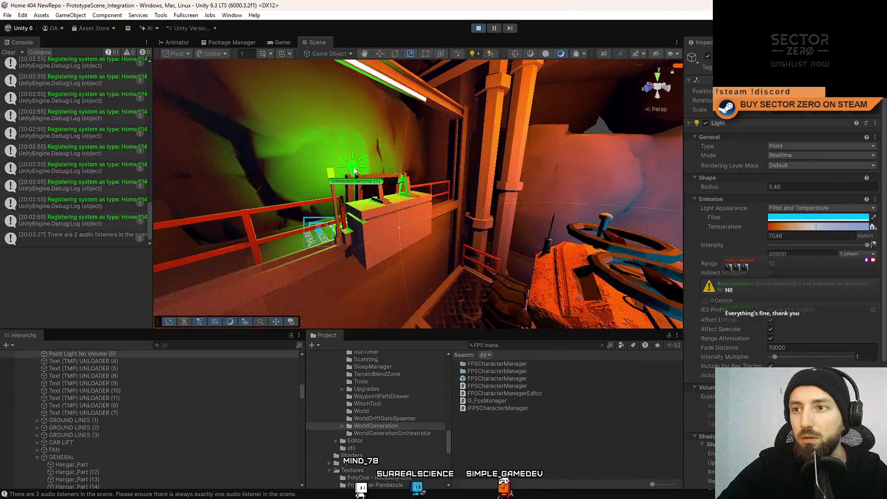
key("w")
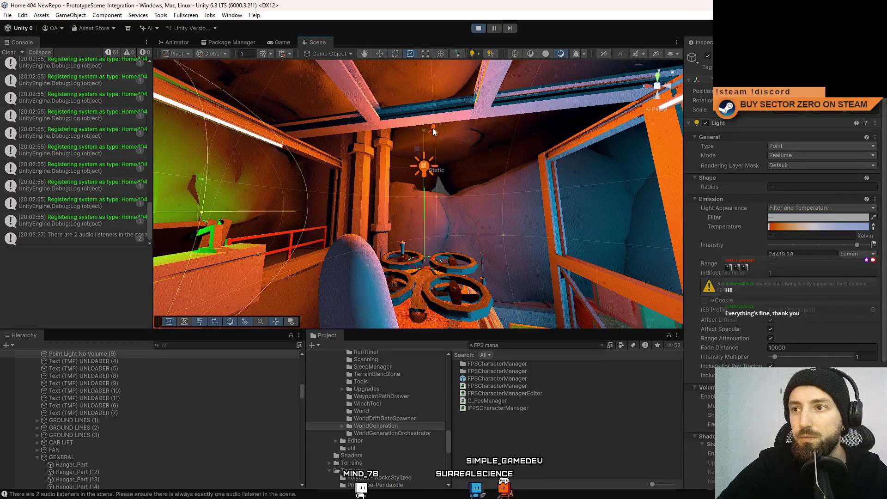
left_click(432, 129, "ctrl+alt")
mouse_move(248, 228)
left_mouse_down()
mouse_move(255, 203)
mouse_move(435, 255)
mouse_move(409, 207)
mouse_move(446, 260)
left_mouse_up()
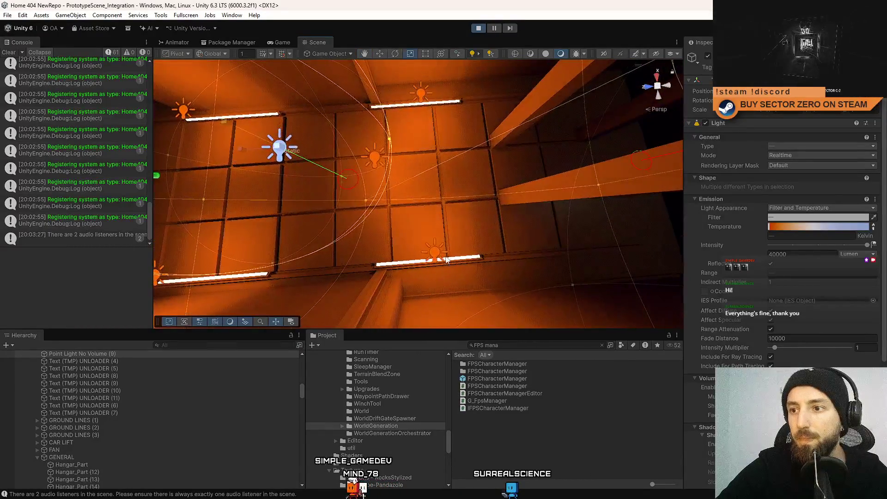
left_click_drag(430, 118, 433, 222)
left_click(433, 222, "shift")
left_click(399, 132, "shift")
Fly the scene camera through the Contract Terminal and Galaxy Map rooms toward the DRIFT sign
left_click_drag(450, 89, 373, 111)
mouse_move(294, 234)
left_mouse_down()
mouse_move(412, 153)
mouse_move(318, 144)
left_mouse_up()
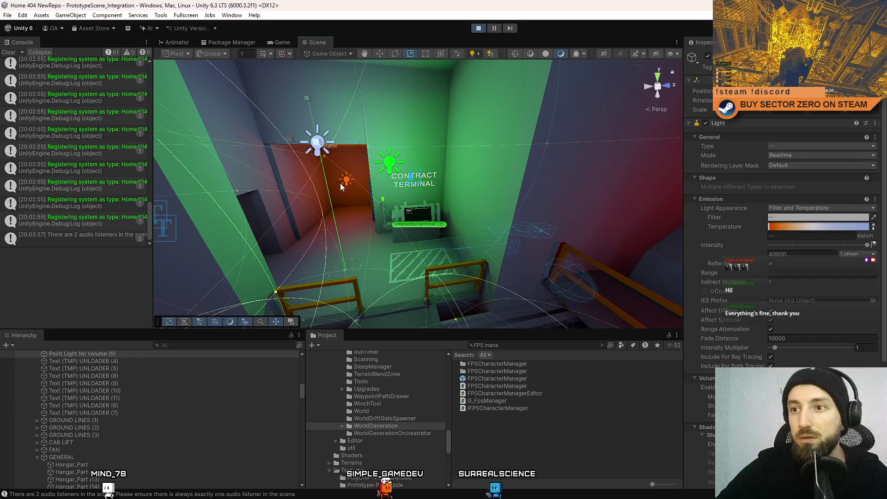
mouse_move(380, 163)
left_mouse_down()
mouse_move(427, 183)
mouse_move(333, 244)
mouse_move(400, 227)
mouse_move(504, 180)
mouse_move(479, 177)
left_mouse_up()
mouse_move(367, 180)
left_mouse_down()
mouse_move(417, 171)
mouse_move(450, 150)
mouse_move(485, 175)
mouse_move(557, 200)
left_mouse_up()
left_click_drag(395, 167, 467, 190)
scroll(294, 388, "up", 15)
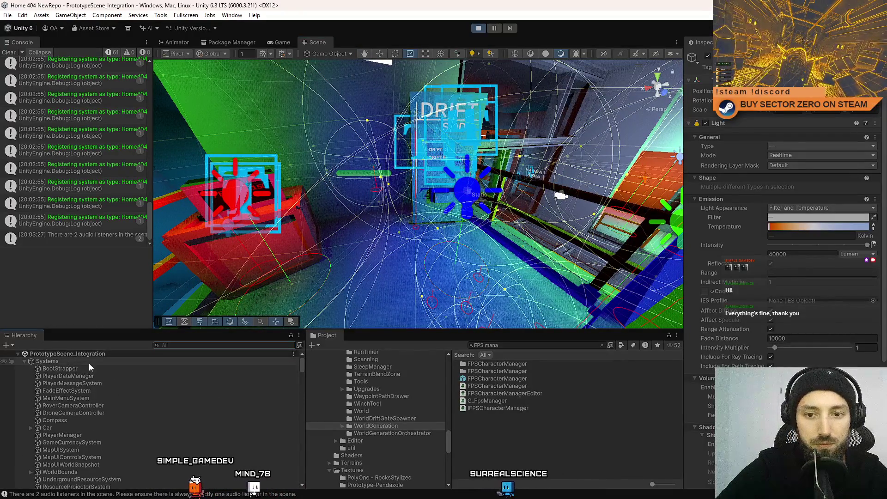
Move the point lights under World, excluding Sky and Fog Volume, to the scene root
left_click(24, 362)
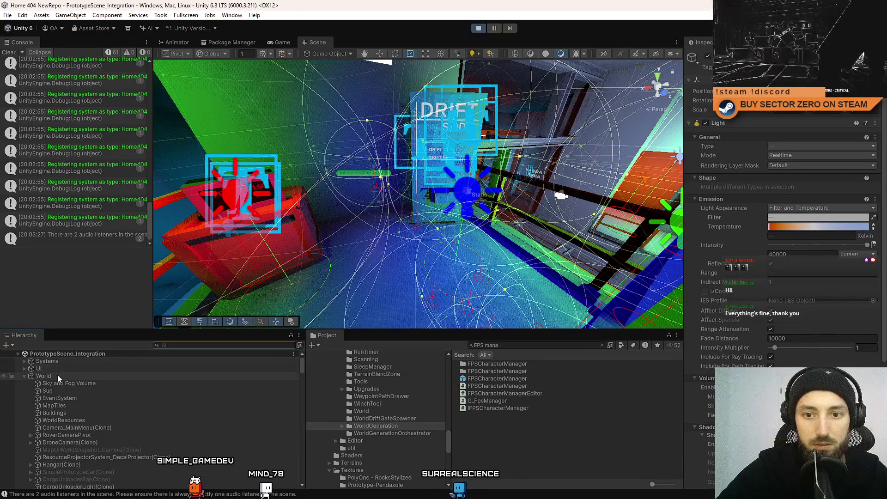
left_click(84, 380, "shift")
left_click(79, 391, "shift")
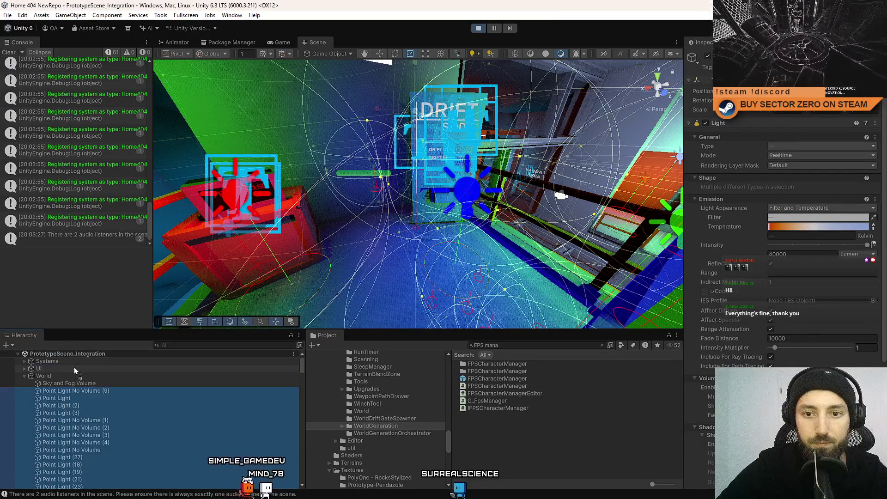
left_click_drag(83, 360, 82, 360)
Select Point Light through Point Light (14) and frame them in the scene
mouse_move(222, 288)
left_mouse_down()
mouse_move(530, 227)
mouse_move(538, 208)
left_mouse_up()
mouse_move(701, 50)
left_mouse_down()
mouse_move(707, 56)
mouse_move(51, 124)
mouse_move(1, 109)
mouse_move(480, 188)
left_mouse_up()
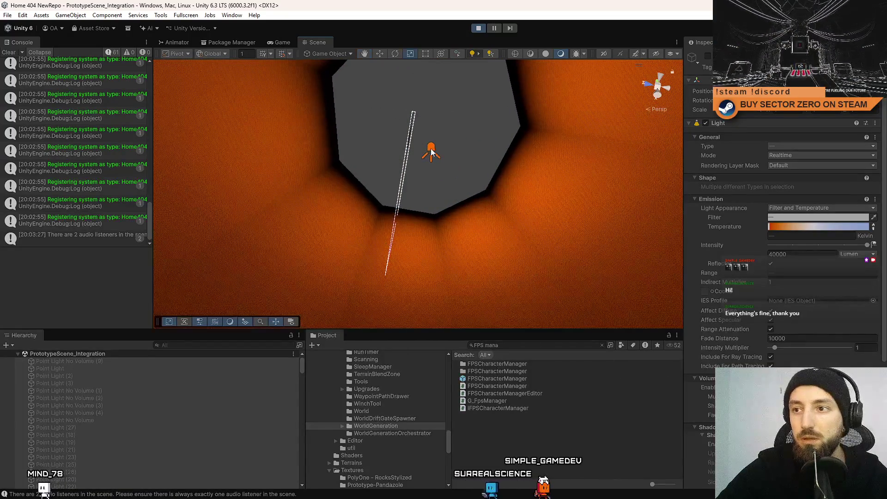
left_click(430, 153)
left_click_drag(301, 439, 180, 367)
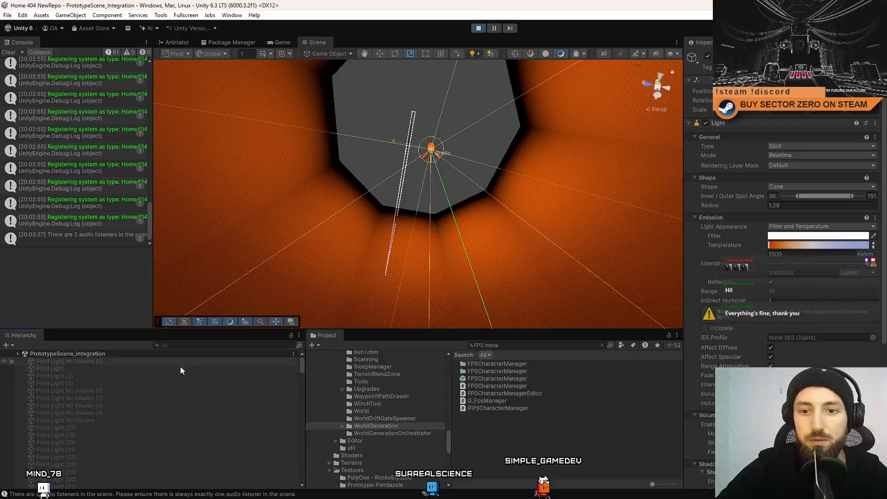
left_click(121, 368, "ctrl")
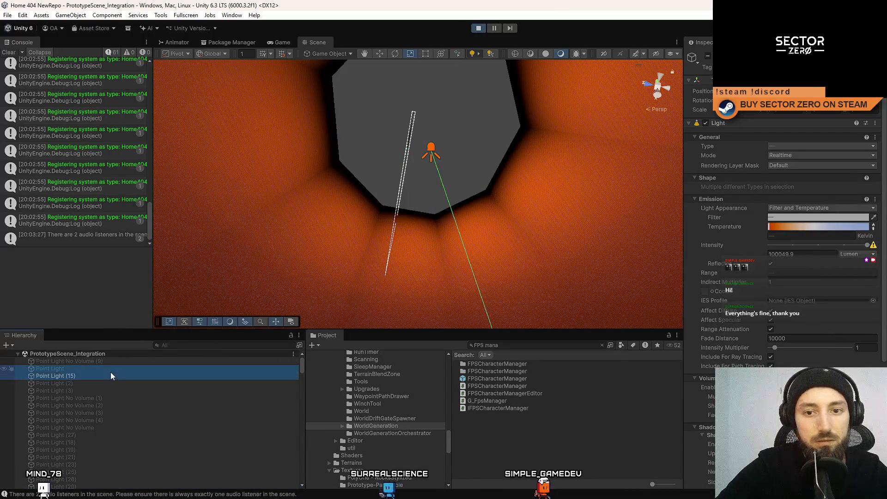
left_click(111, 368)
scroll(112, 399, "down", 3)
left_click(102, 453, "shift")
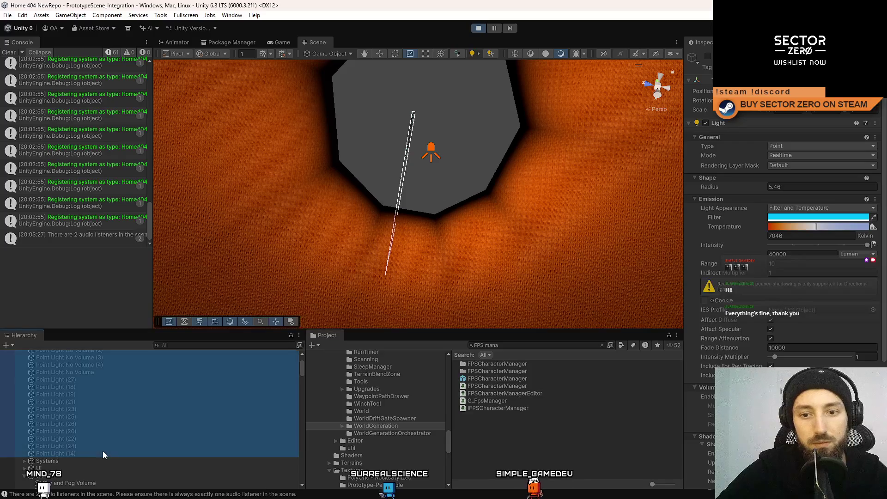
key("f")
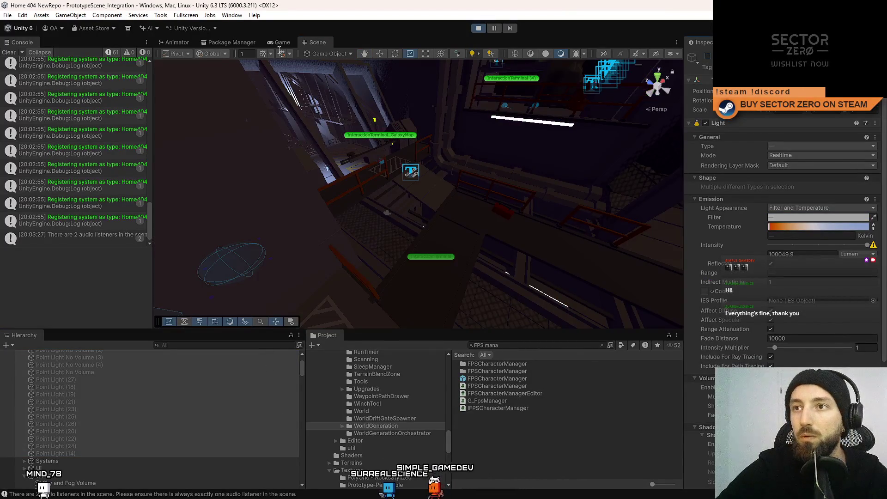
left_click(281, 42)
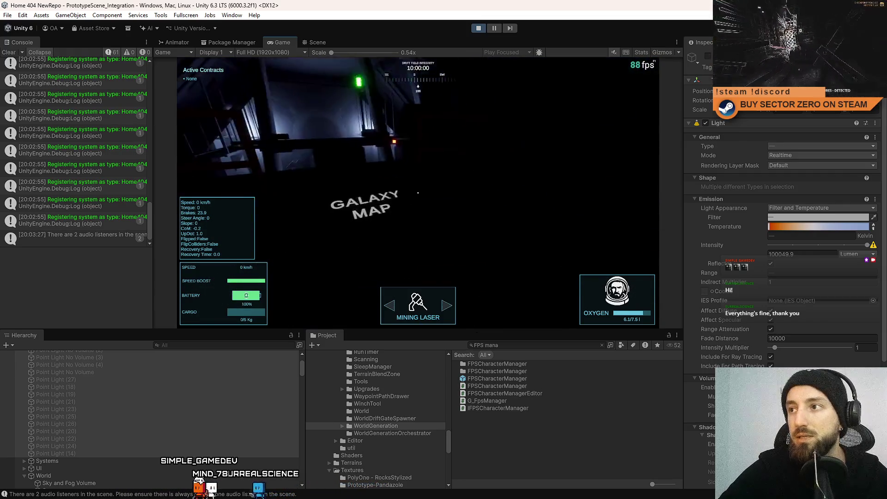
key("Escape")
key("Escape")
left_click(645, 52)
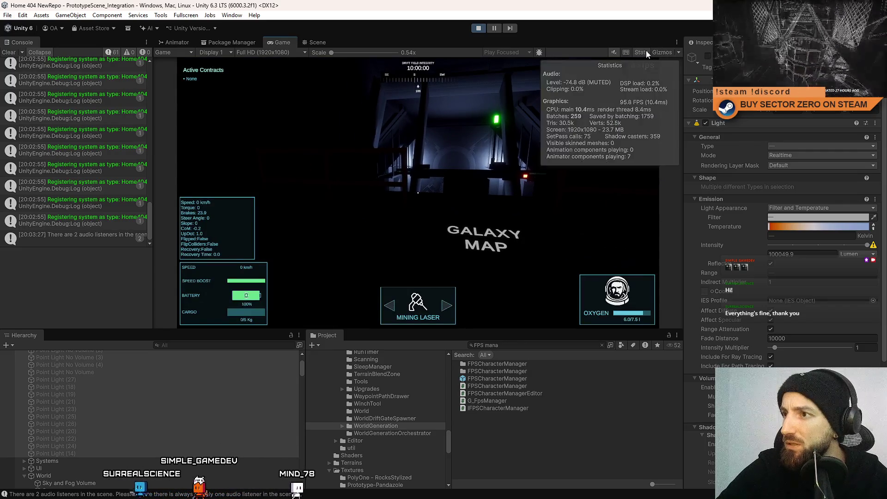
left_click(569, 208)
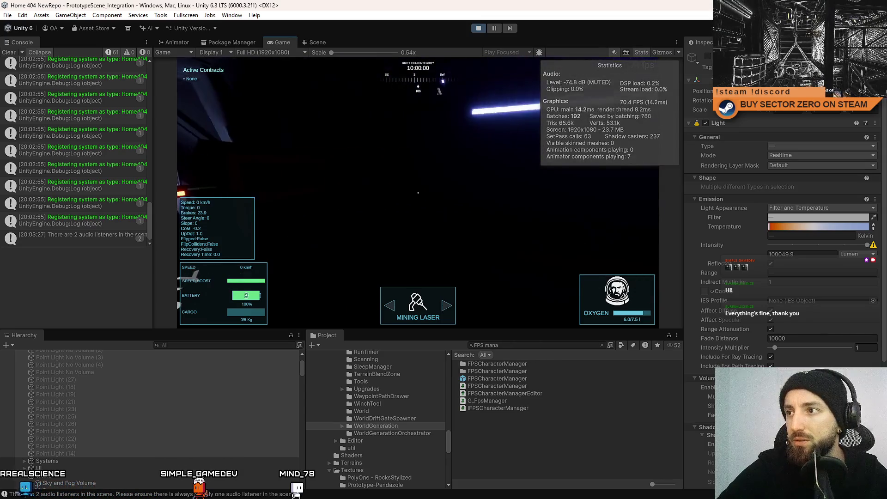
key("Escape")
key("Escape")
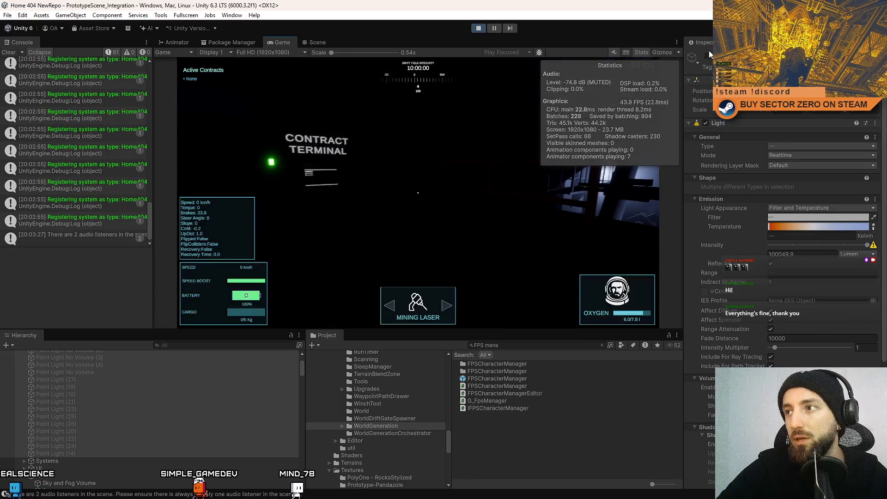
left_click(532, 270)
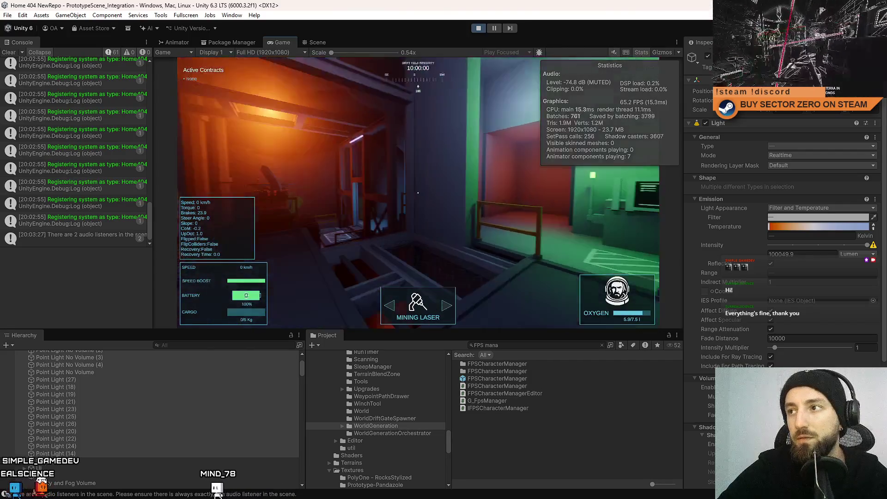
key("Escape")
key("Escape")
left_click(641, 52)
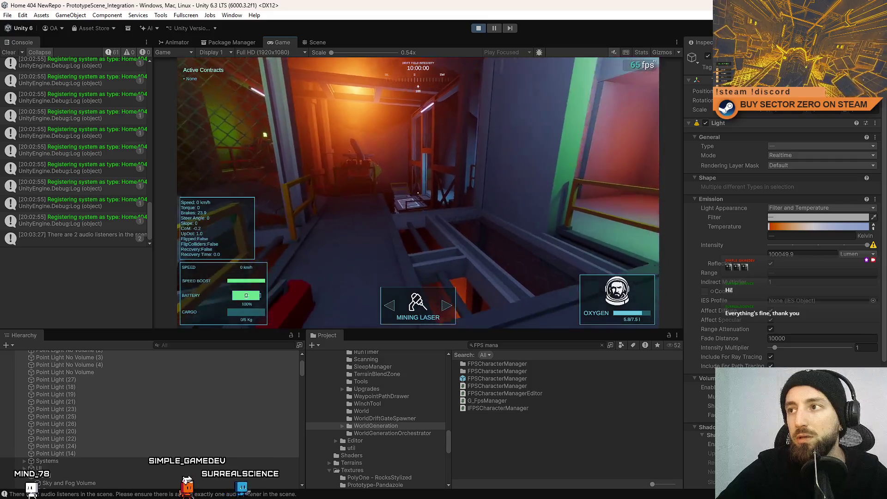
key("Escape")
key("Escape")
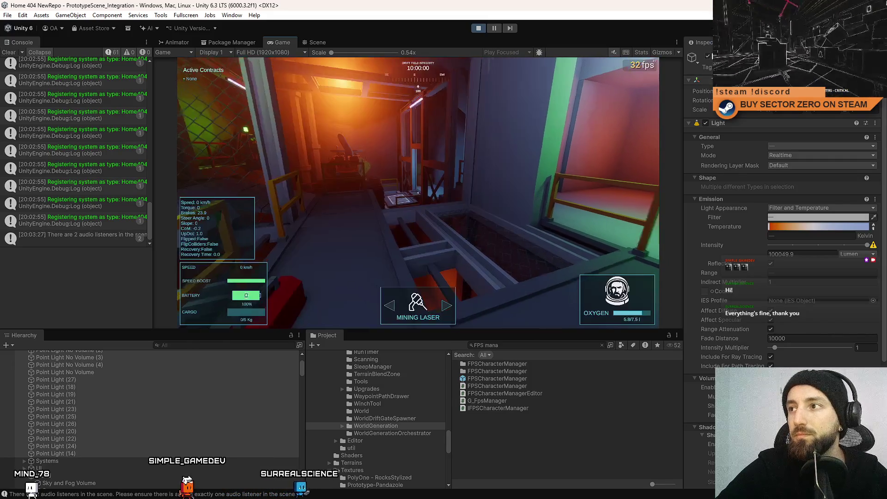
left_click(317, 42)
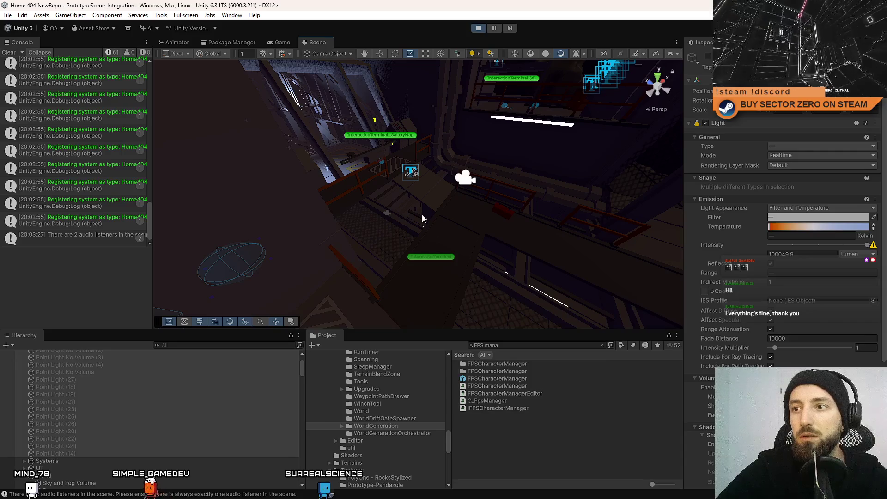
left_click(444, 189)
key("ctrl+2")
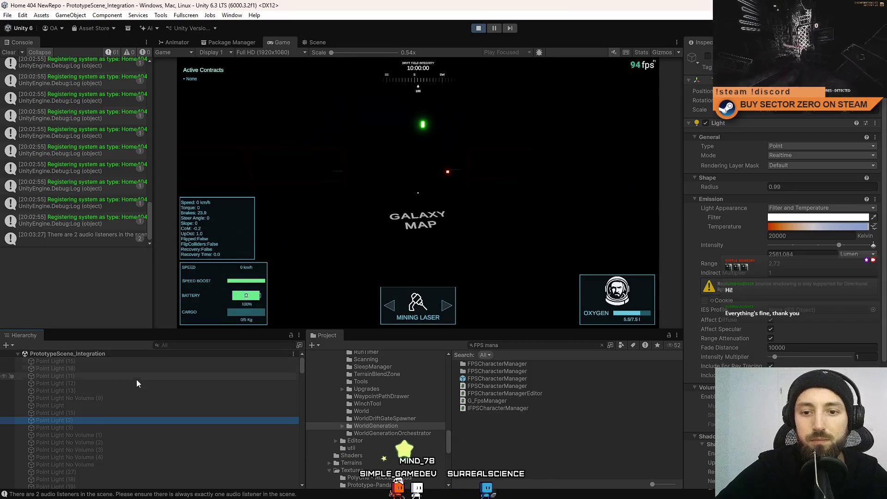
scroll(140, 392, "down", 5)
left_click(109, 435)
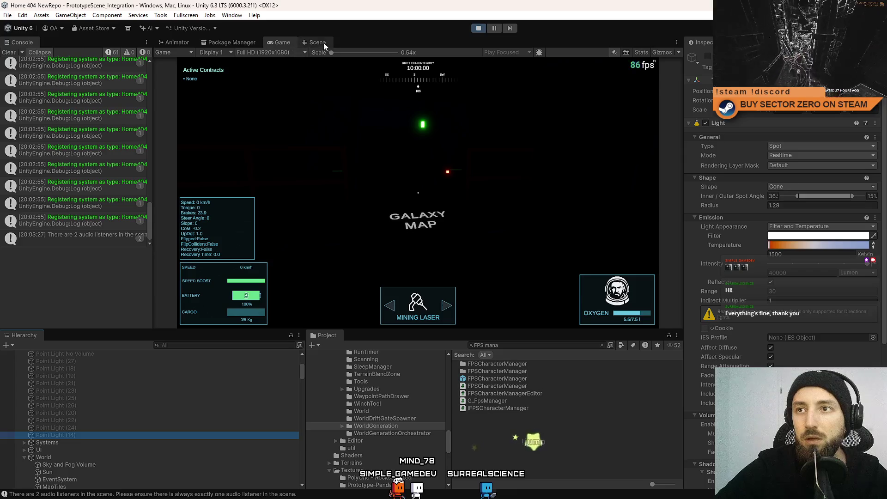
Frame Point Lights (14), (24), (22), (20), (26) and (25) in the Scene view
left_click(323, 43)
double_click(103, 437)
left_click_drag(267, 212, 104, 294)
double_click(73, 428)
double_click(83, 419)
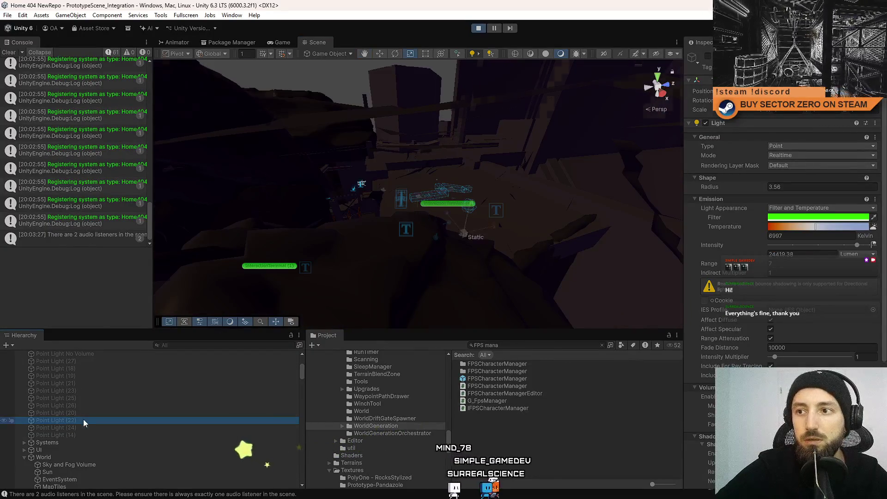
double_click(86, 412)
left_click_drag(364, 258, 410, 175)
double_click(73, 405)
double_click(78, 399)
mouse_move(372, 199)
left_mouse_down()
mouse_move(370, 180)
mouse_move(304, 193)
mouse_move(184, 252)
mouse_move(194, 258)
left_mouse_up()
Frame Point Light (27), Point Light No Volume and Point Light No Volume (4)
scroll(102, 391, "up", 2)
double_click(102, 390)
mouse_move(376, 224)
left_mouse_down()
mouse_move(313, 158)
mouse_move(231, 258)
left_mouse_up()
scroll(106, 406, "up", 3)
double_click(107, 437)
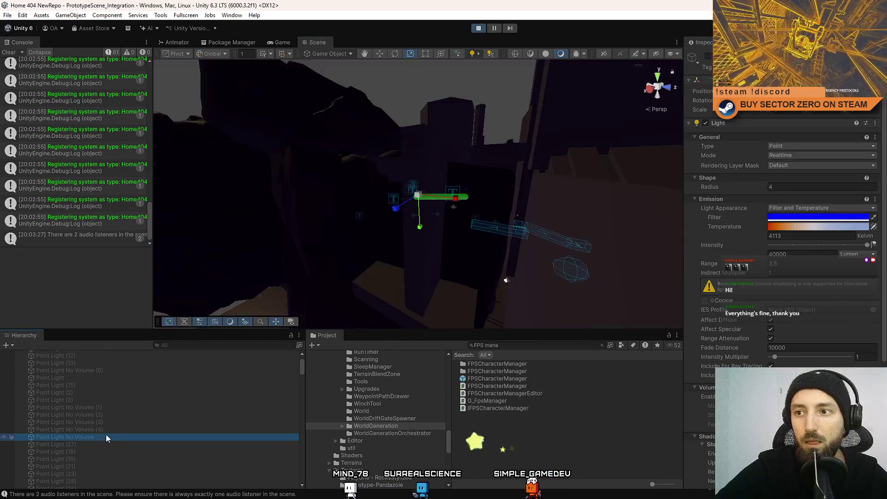
left_click_drag(419, 231, 437, 228)
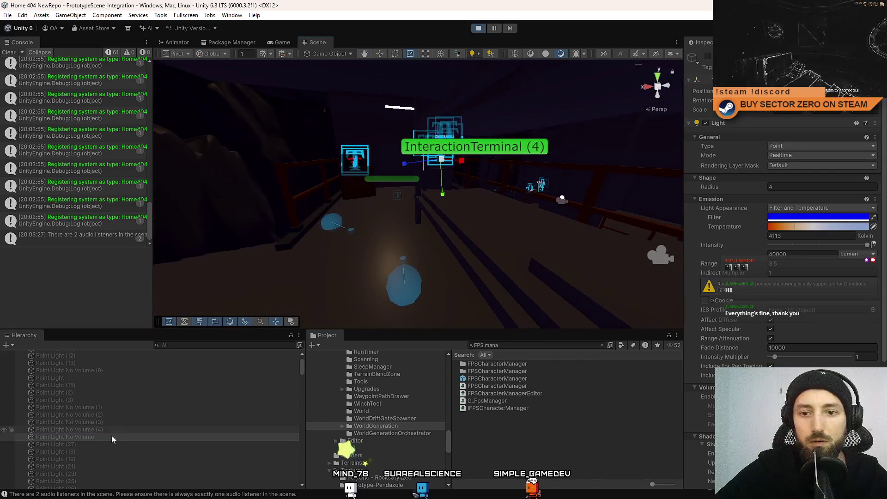
double_click(106, 429)
left_click_drag(323, 207, 494, 247)
Frame Point Light No Volume (3), (2), (1) and (9), then switch back to Game
double_click(90, 422)
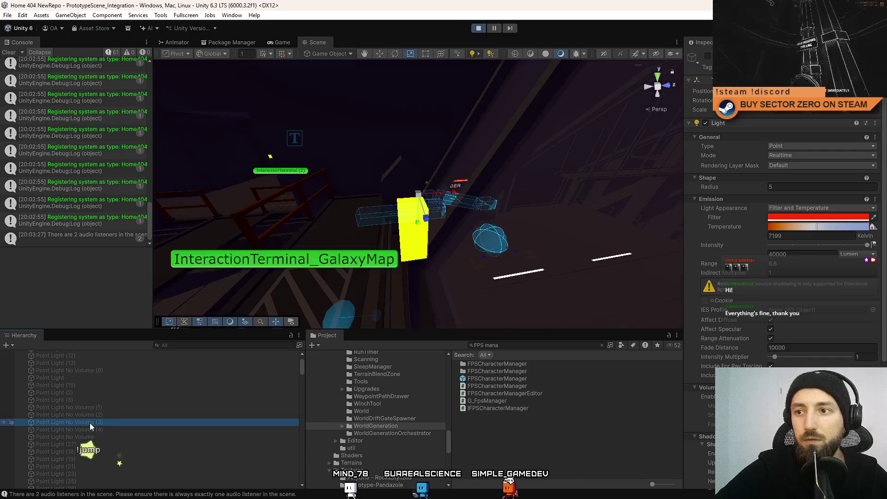
double_click(95, 415)
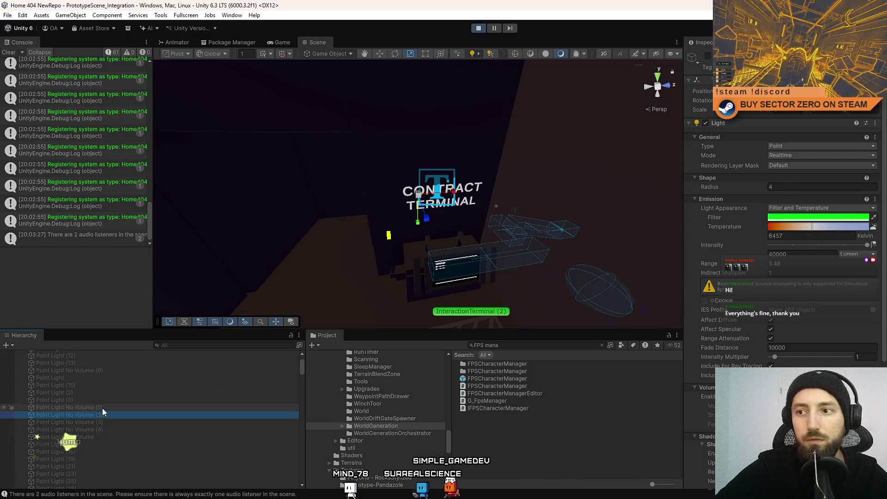
double_click(101, 408)
double_click(86, 400)
double_click(101, 370)
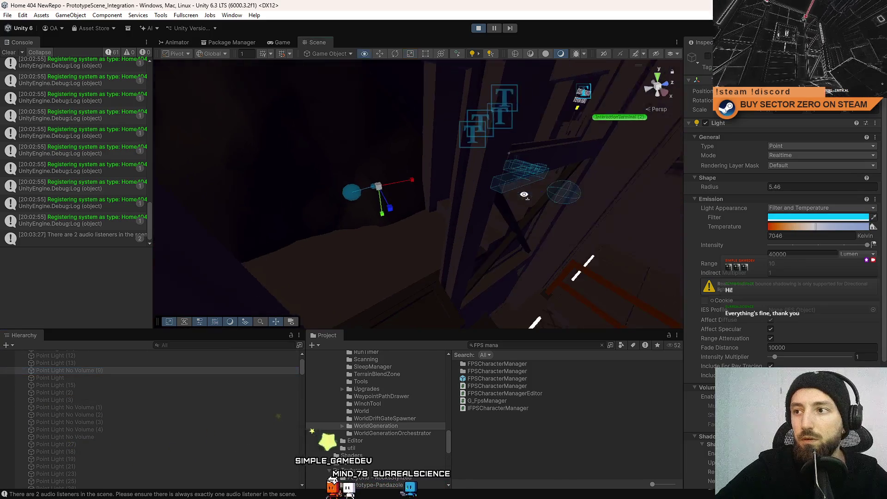
left_click(283, 43)
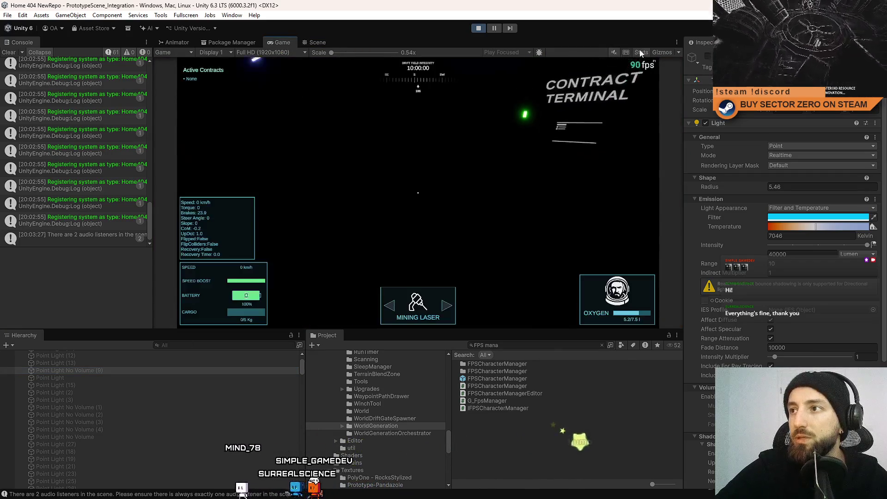
Toggle the Stats overlay on and off twice, free the cursor, and scroll the Inspector to Shadows
left_click(641, 52)
left_click(640, 52)
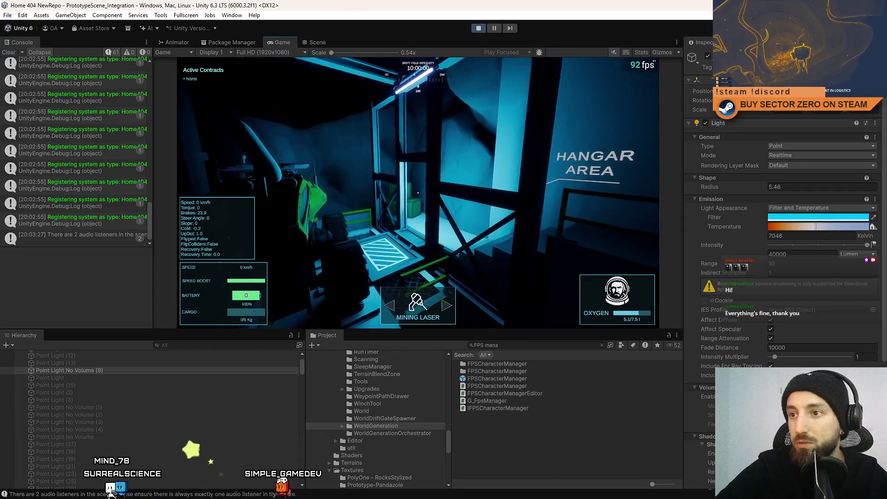
key("Escape")
key("Escape")
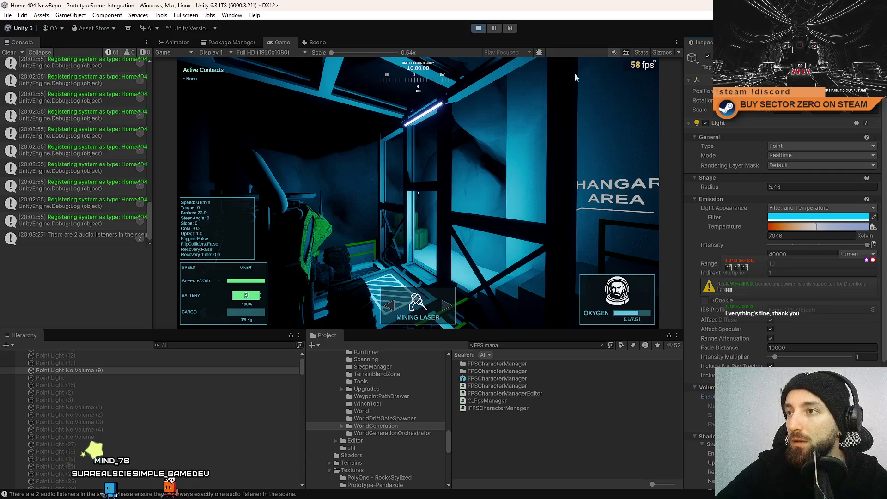
left_click(642, 52)
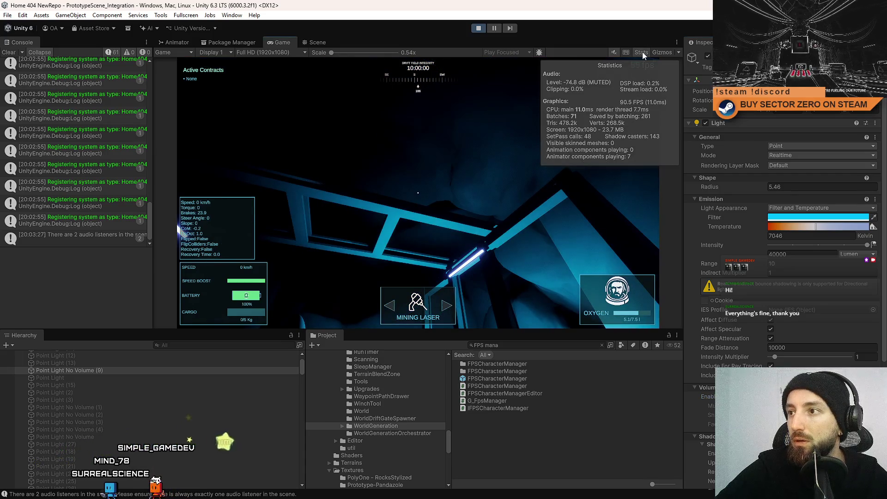
left_click(642, 52)
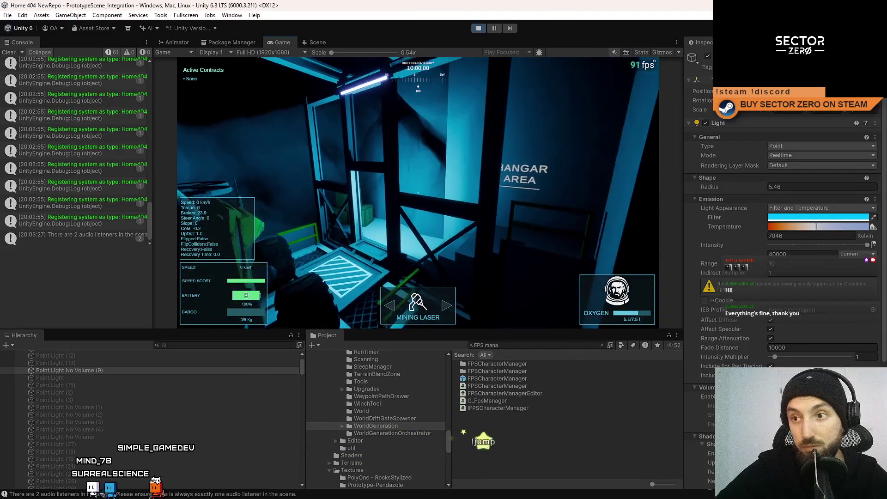
key("Escape")
key("Escape")
scroll(814, 285, "down", 5)
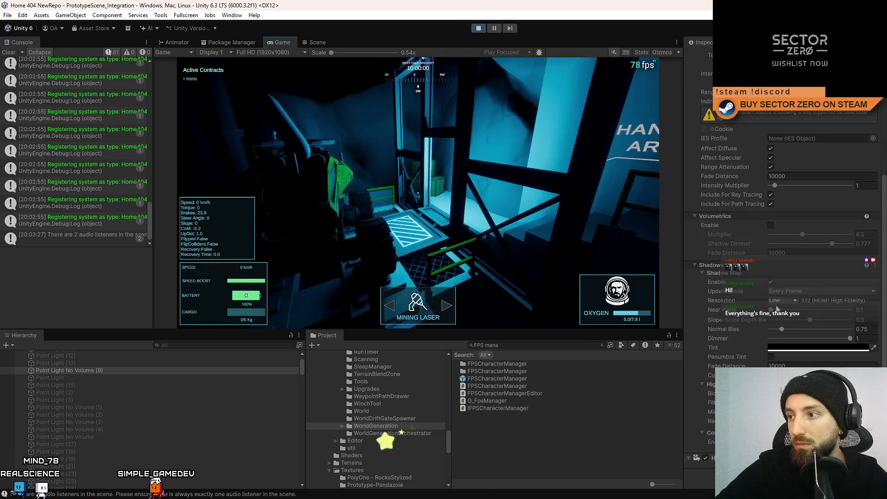
Set the shadow map Resolution to Ultra and toggle shadows off and back on
left_click(784, 301)
left_click(799, 352)
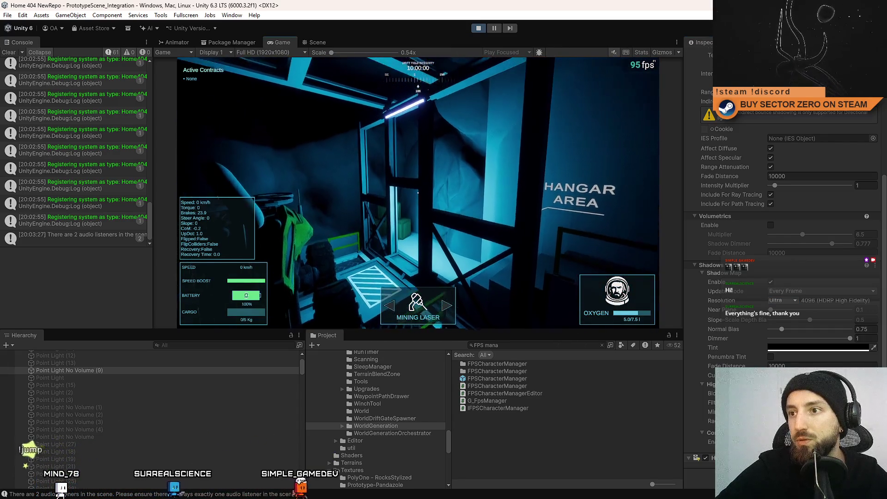
key("Escape")
key("Escape")
key("Escape")
key("Escape")
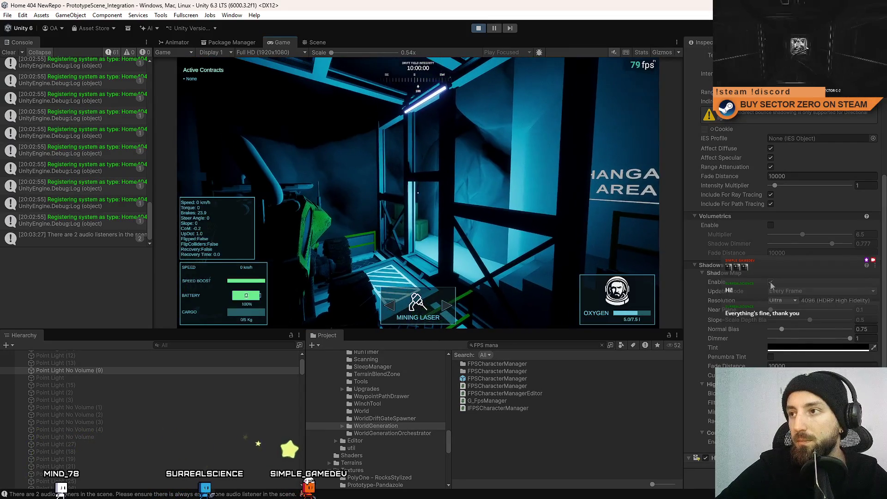
left_click(770, 283)
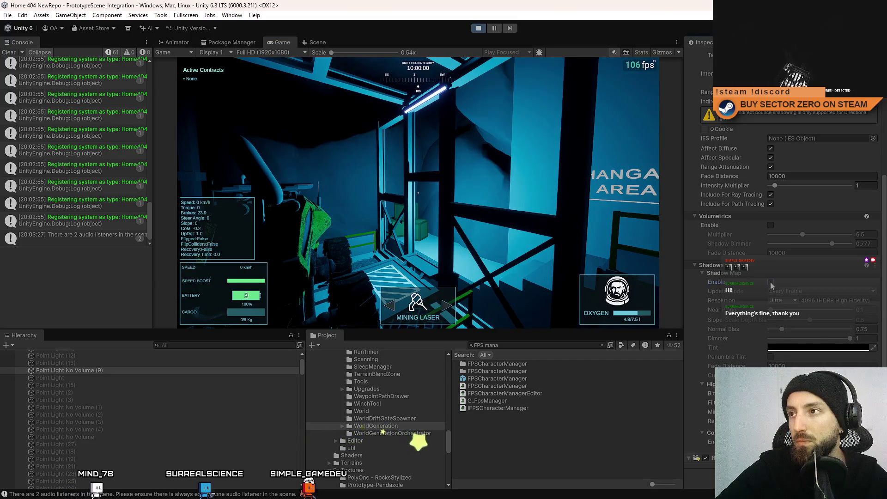
left_click(770, 283)
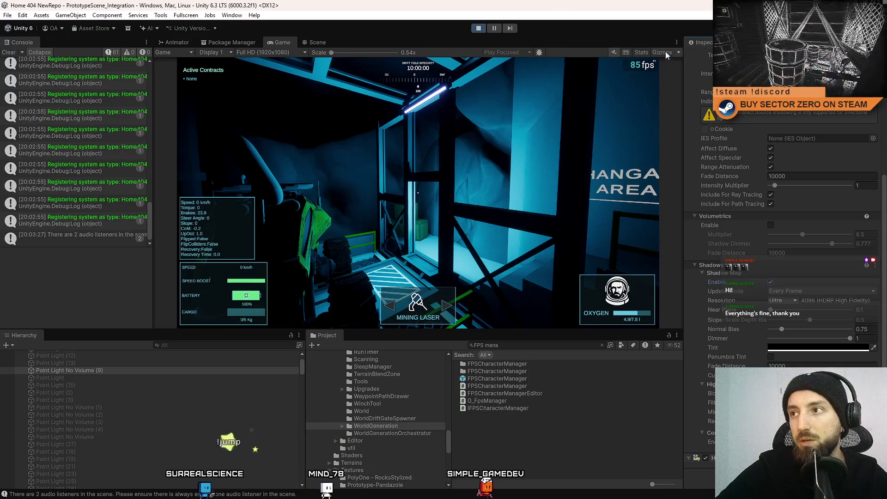
Check the frame stats, then lower the shadow resolution to Low and compare
left_click(642, 52)
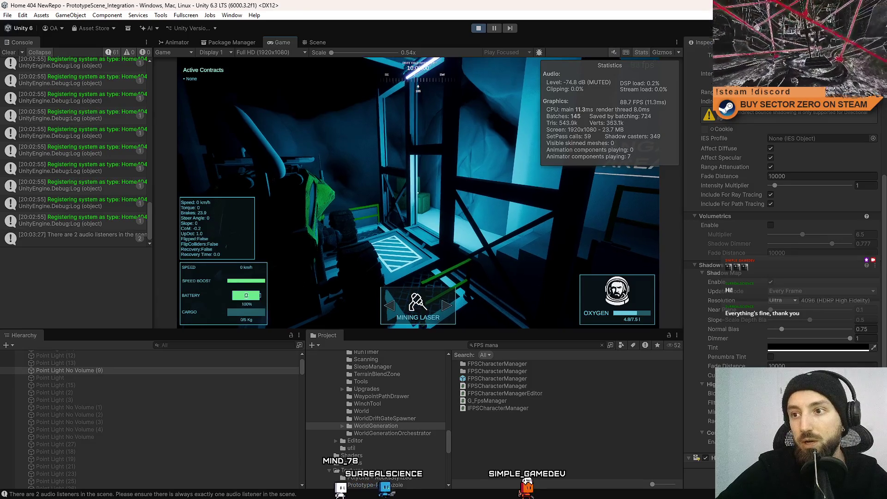
key("Escape")
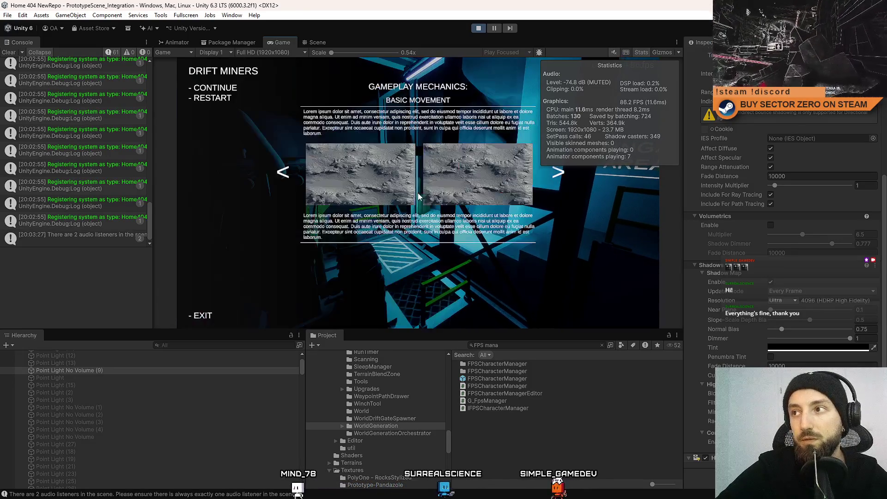
key("Escape")
left_click(641, 52)
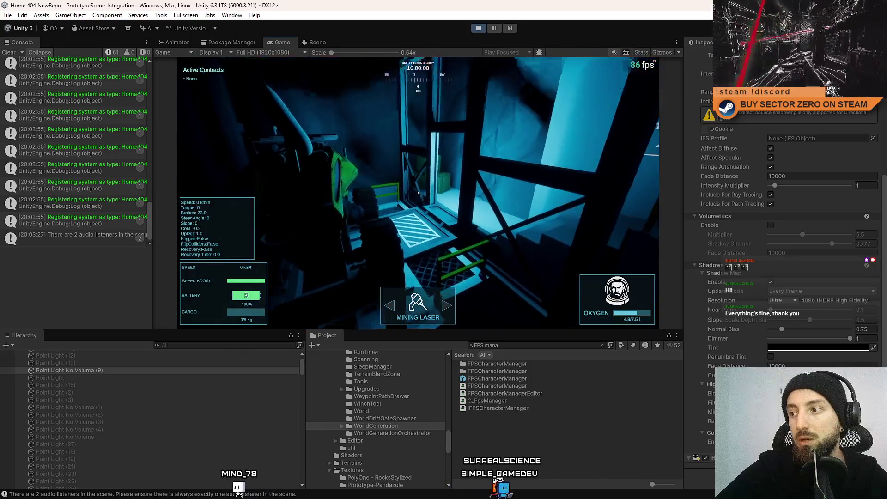
key("Escape")
key("Escape")
left_click(788, 300)
left_click(800, 320)
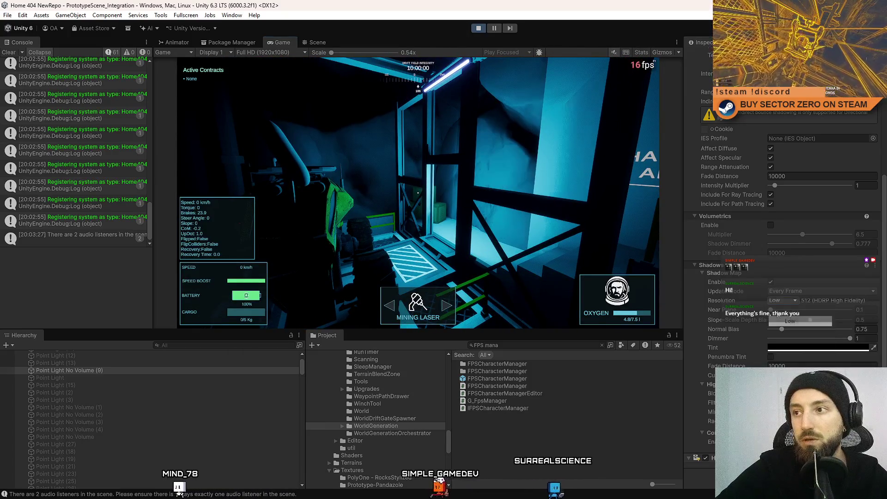
left_click(647, 52)
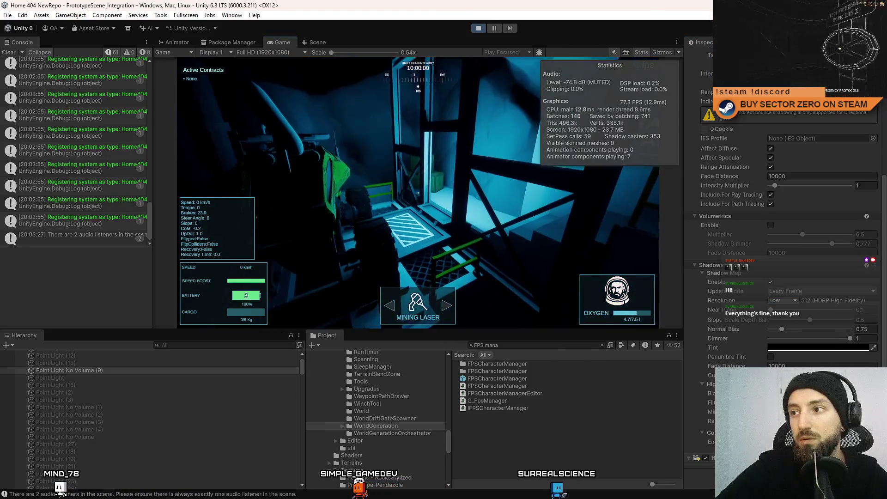
key("Escape")
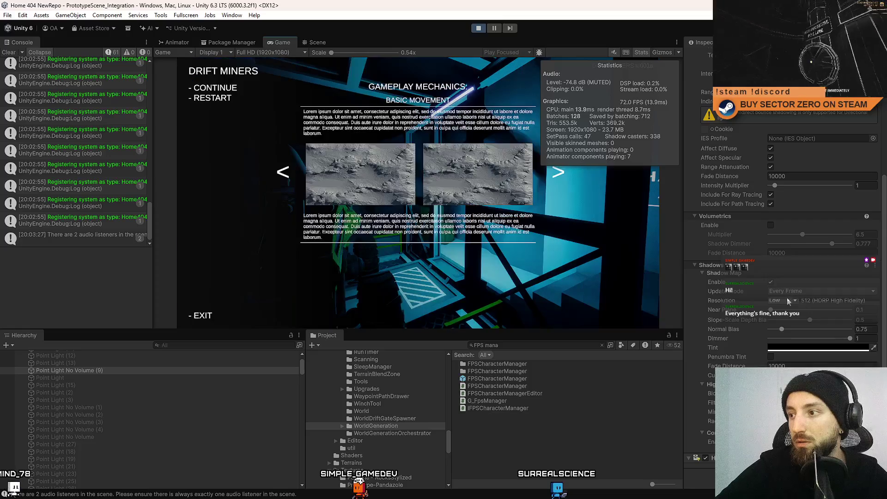
Toggle shadows off and on again, restore Ultra resolution, and hide Stats
left_click(782, 300)
left_click(770, 281)
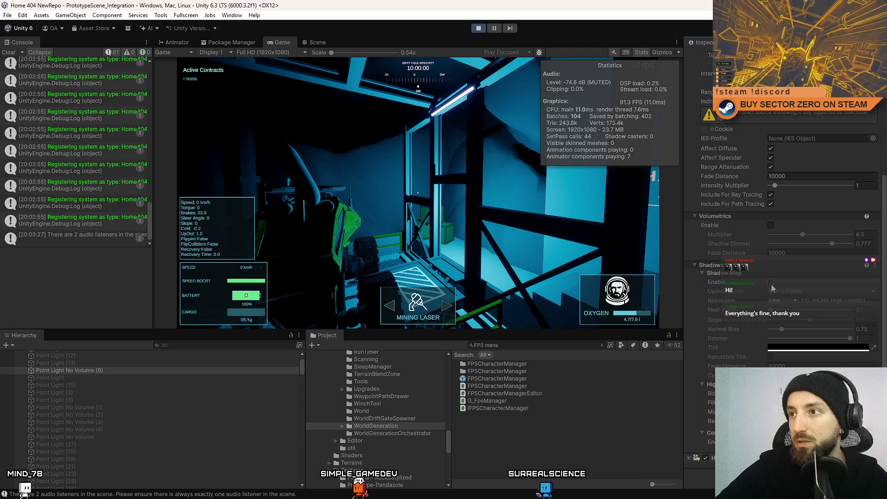
left_click(770, 284)
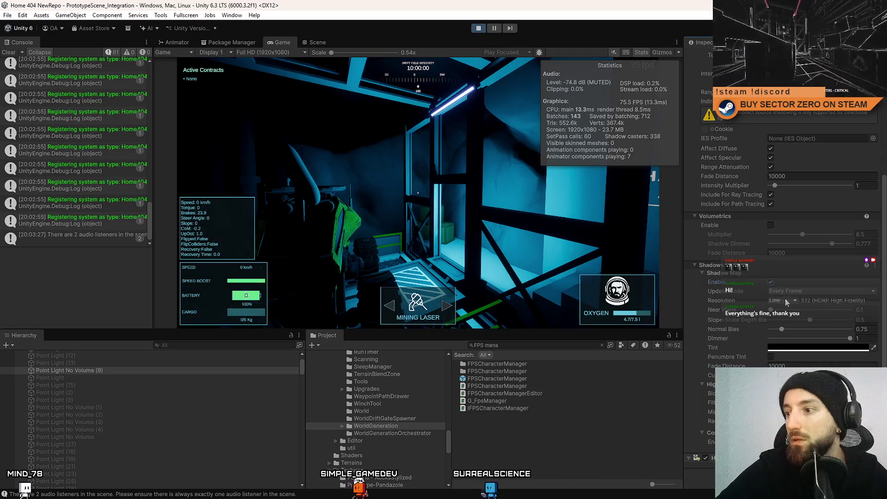
left_click(796, 352)
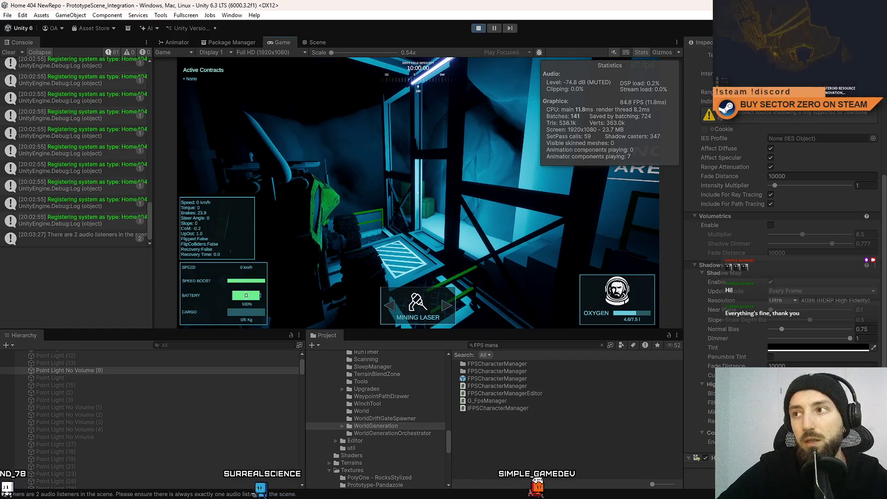
key("Escape")
left_click(638, 51)
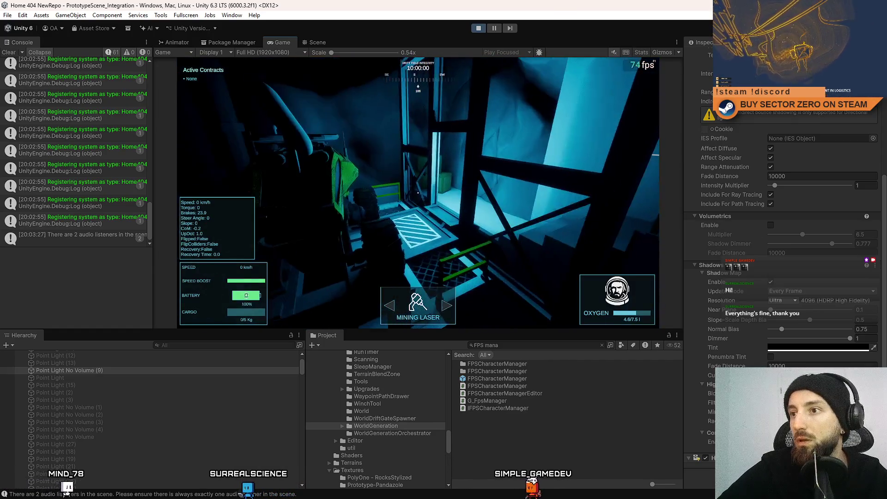
key("Escape")
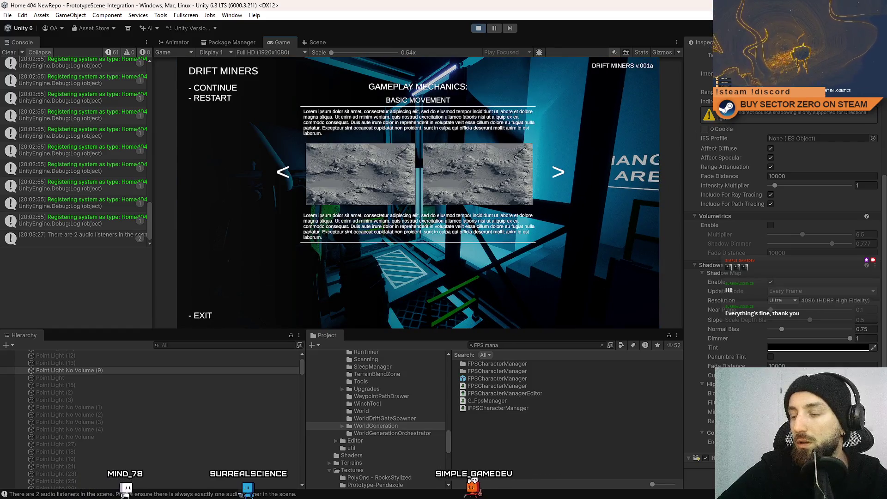
key("Escape")
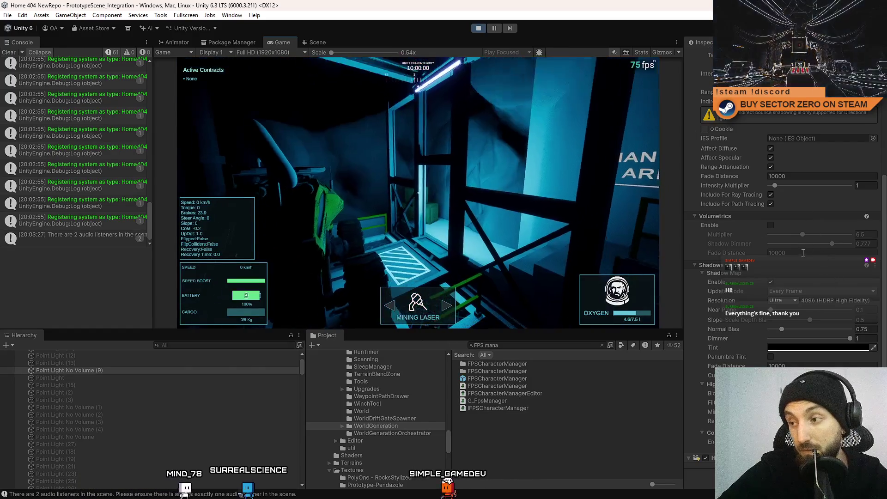
key("Escape")
key("Escape")
scroll(808, 249, "up", 5)
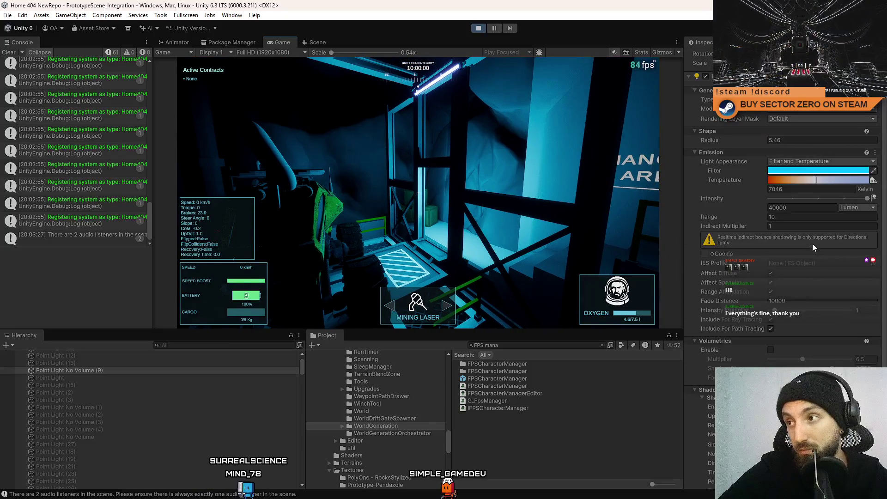
key("Escape")
key("Escape")
left_click(816, 217)
type("00")
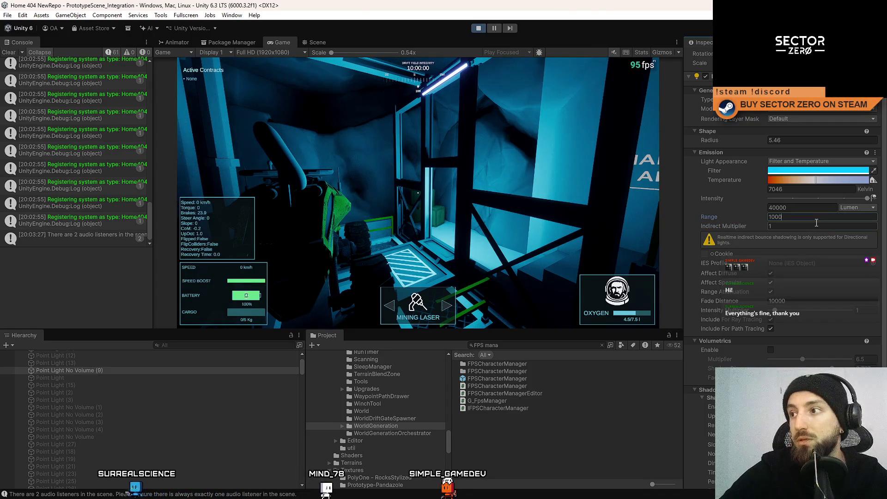
left_click(623, 231)
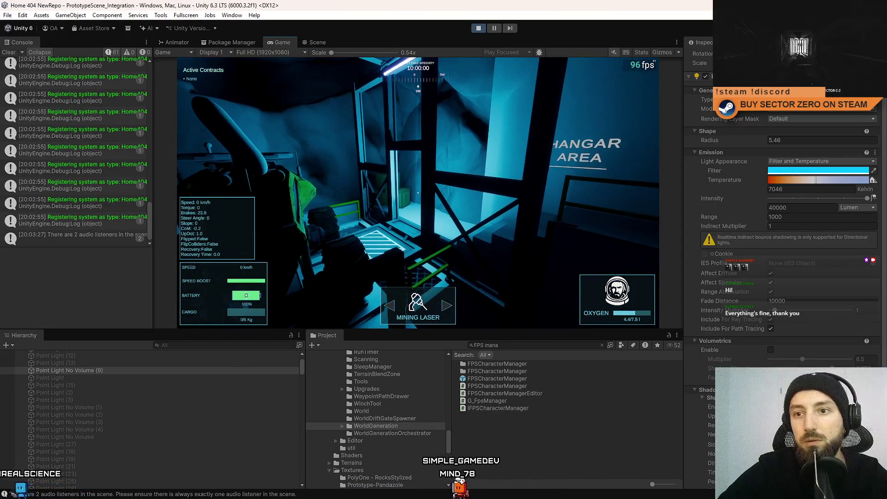
key("Escape")
key("Escape")
left_click(661, 52)
left_click(641, 52)
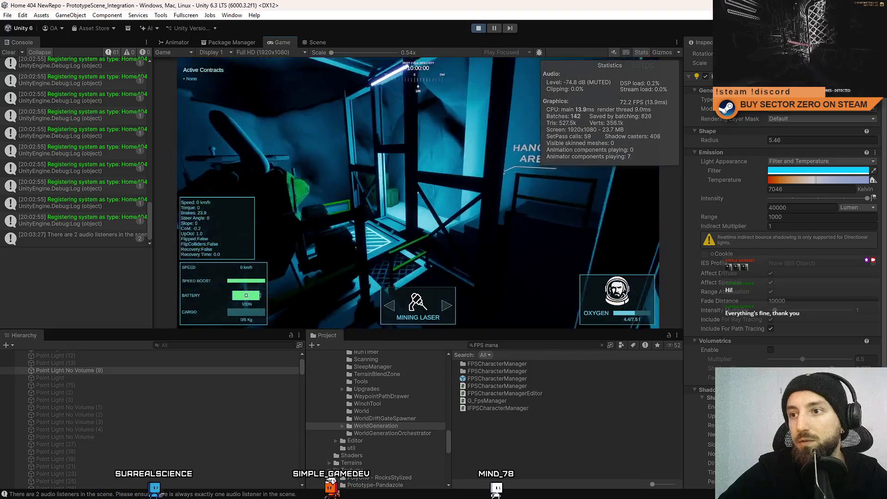
key("Escape")
key("Escape")
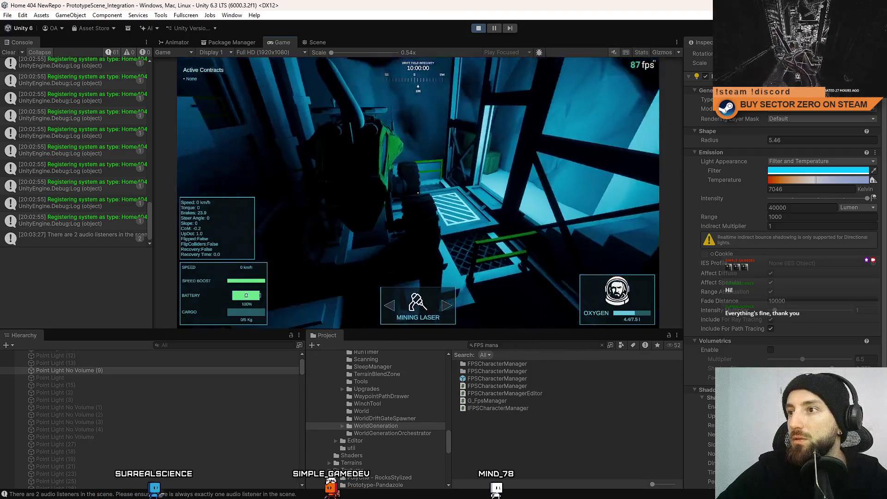
key("Escape")
key("Escape")
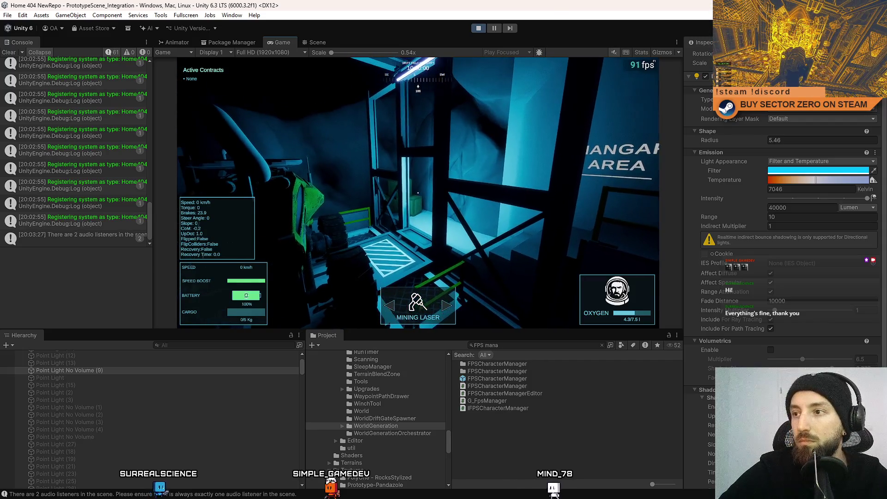
key("Escape")
key("Escape")
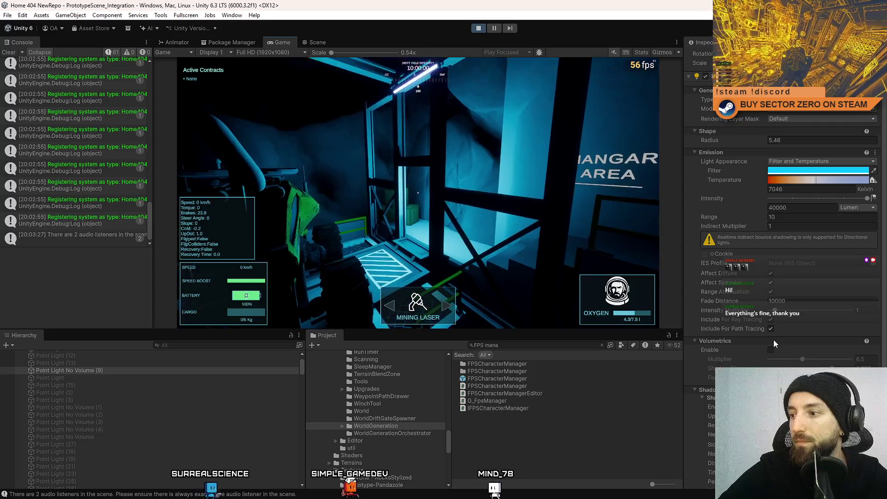
scroll(797, 356, "down", 5)
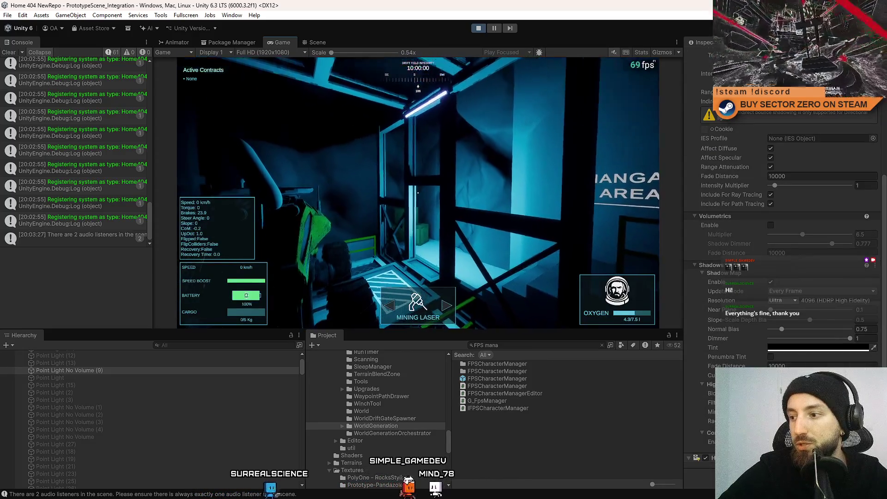
key("Escape")
key("Escape")
key("Escape")
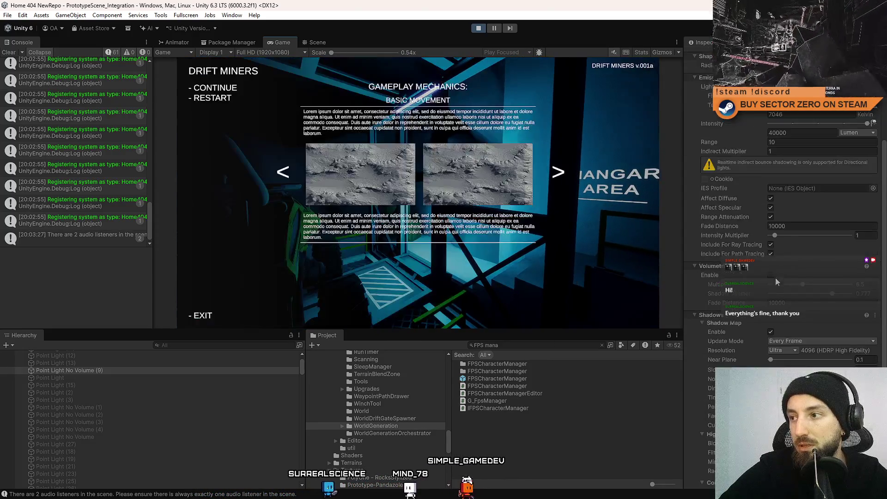
key("Escape")
Dismiss the pause menu, check Stats, resume play, and open the Shadow Map Update Mode list
key("Escape")
key("Escape")
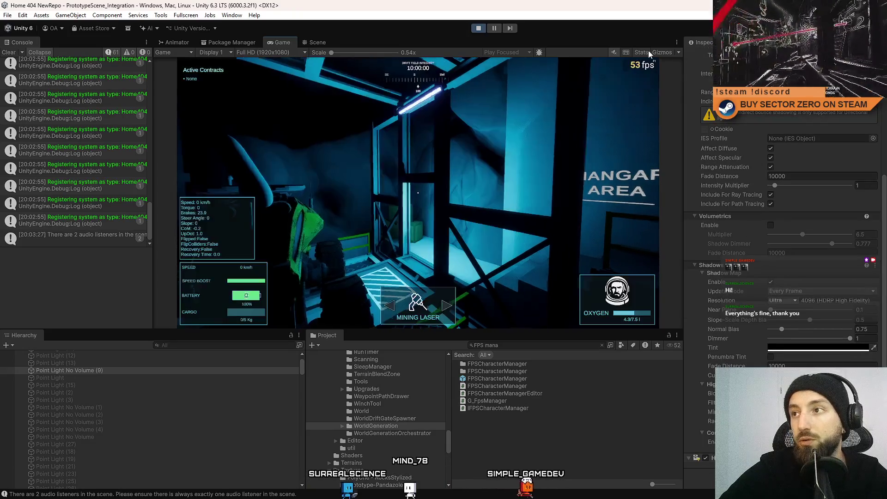
left_click(642, 52)
key("Escape")
key("Escape")
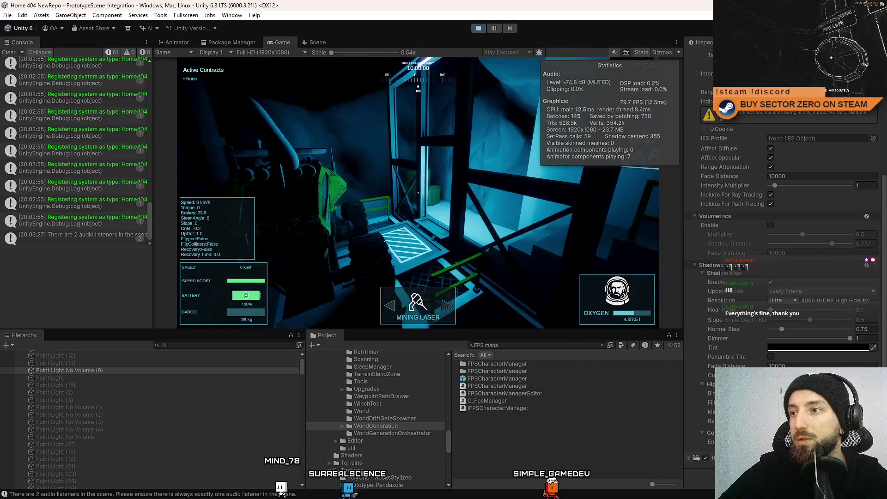
key("Escape")
key("Escape")
left_click(642, 52)
left_click(581, 134)
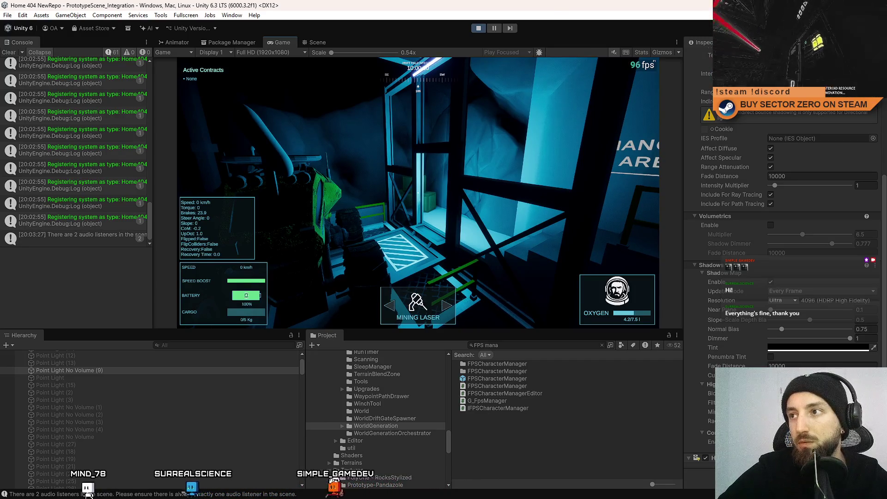
key("Escape")
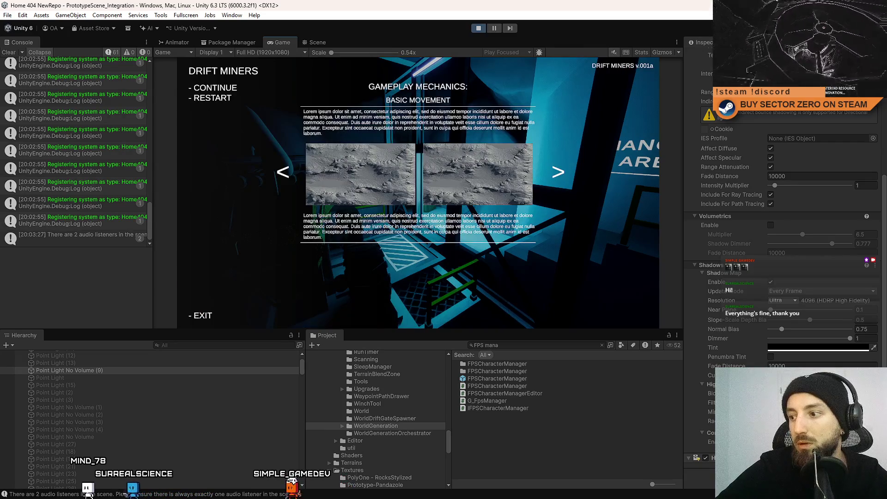
key("Escape")
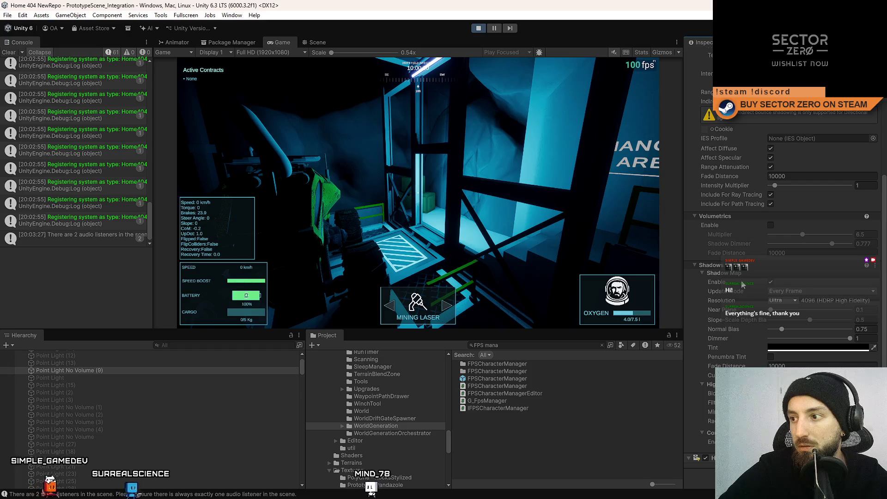
left_click(796, 290)
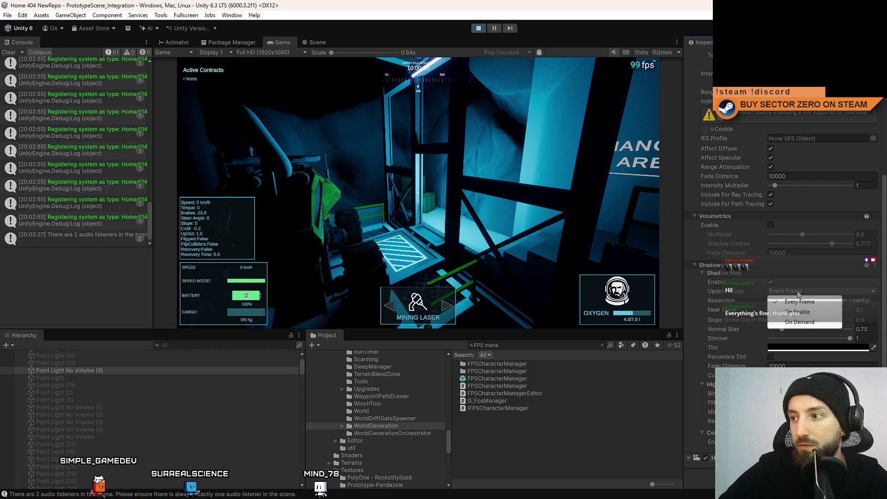
Set Update Mode to On Enable, fit resolution to Custom 1344, and compare Stats with shadows toggled
left_click(811, 313)
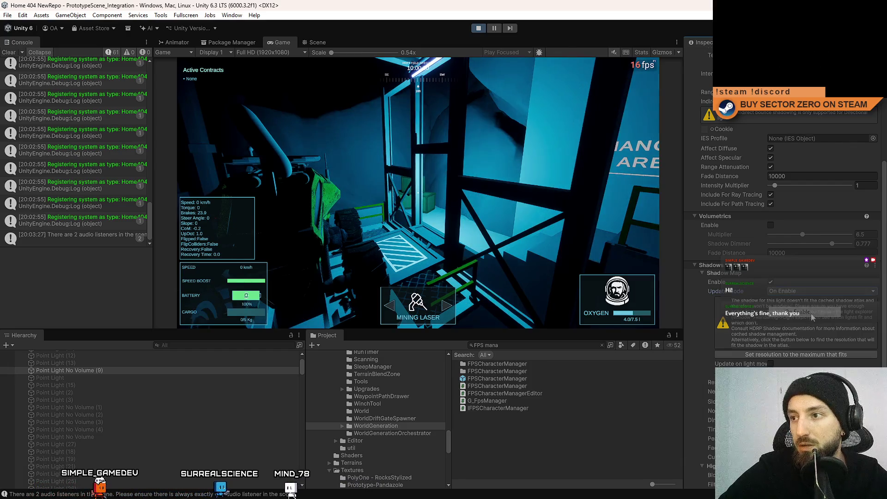
left_click(783, 353)
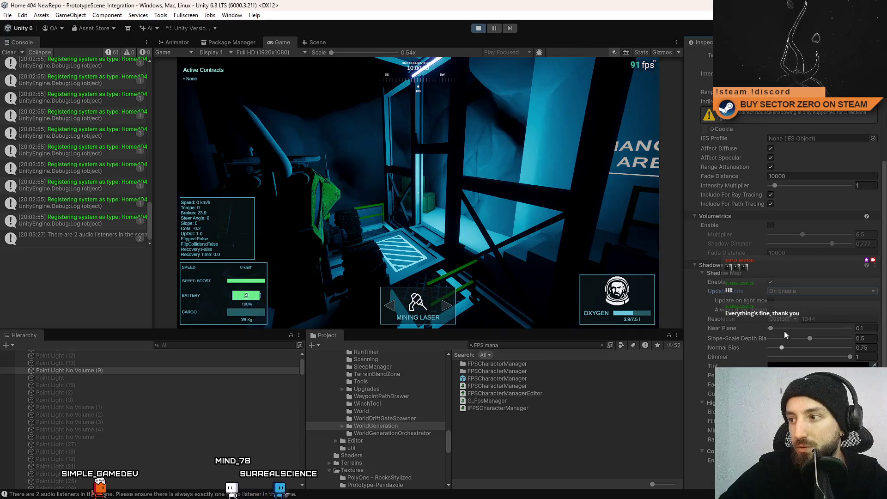
left_click(770, 282)
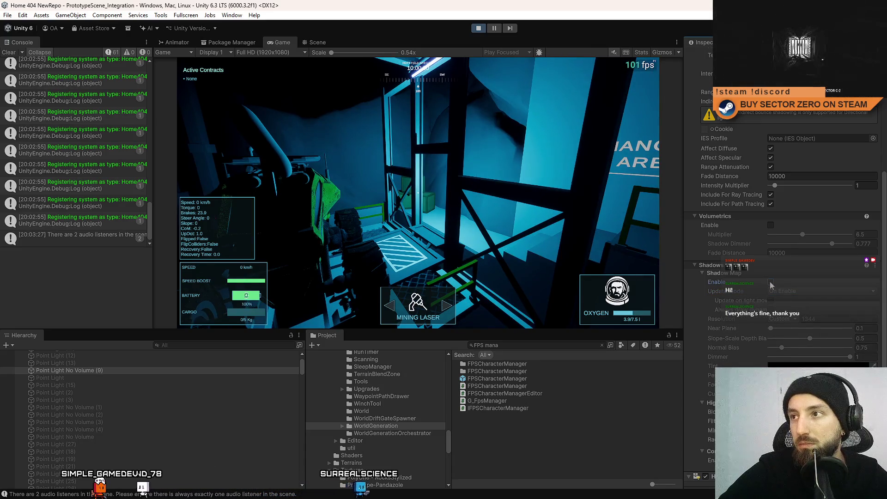
left_click(770, 282)
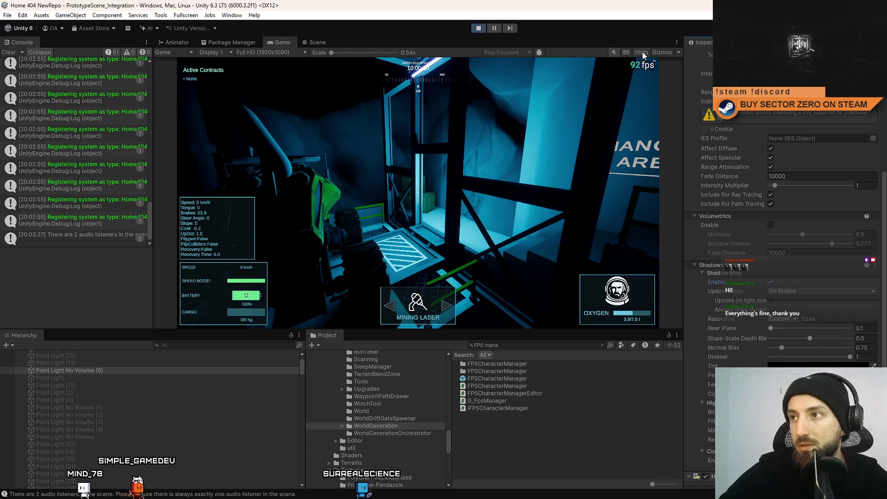
left_click(641, 52)
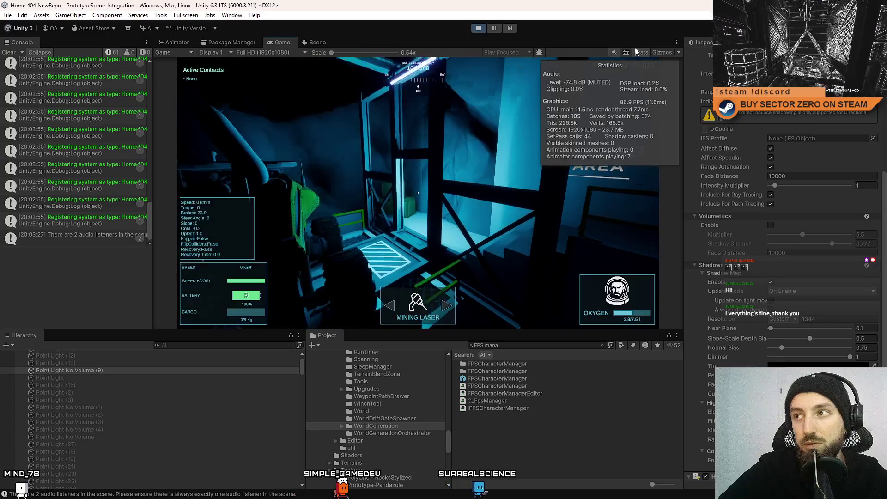
left_click(635, 50)
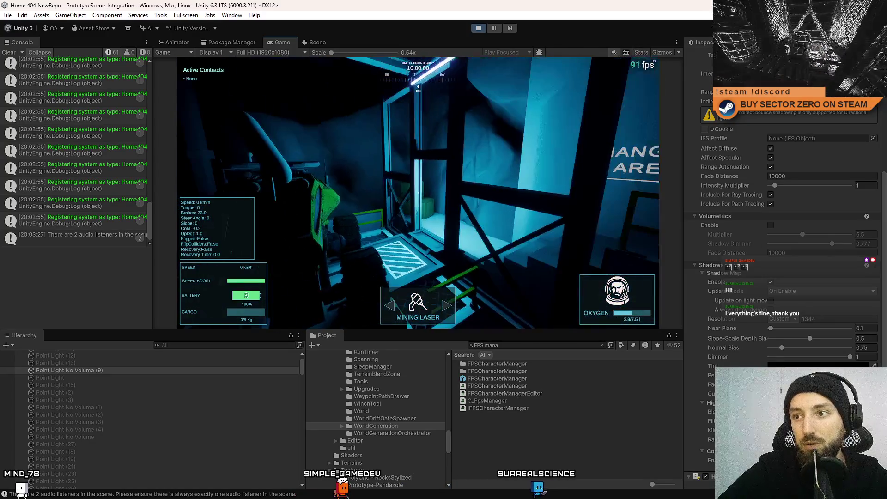
key("Escape")
key("Escape")
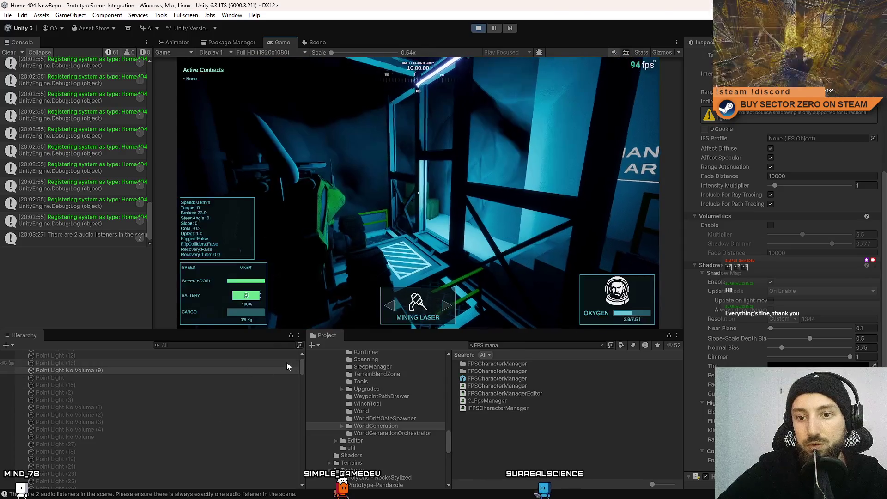
Move Point Light No Volume (9) to the top of the Hierarchy list
left_click(180, 363)
scroll(153, 375, "up", 2)
left_click(117, 398)
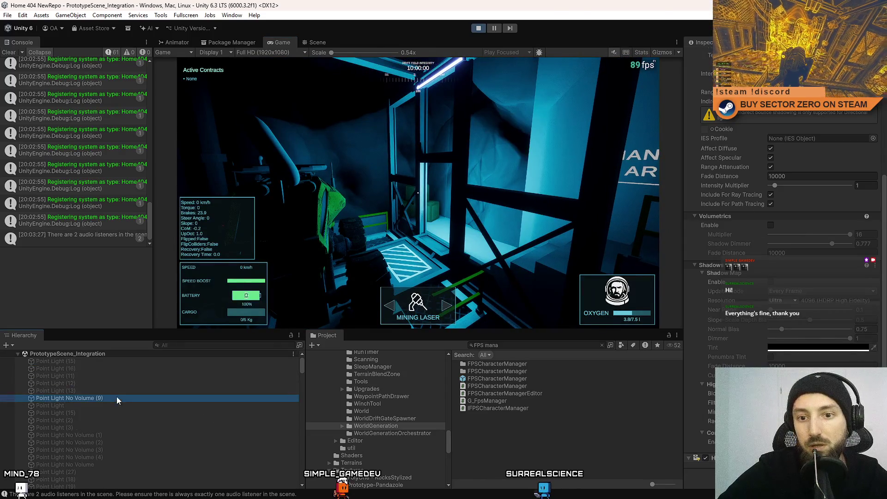
left_click_drag(107, 368, 112, 359)
scroll(111, 383, "down", 3)
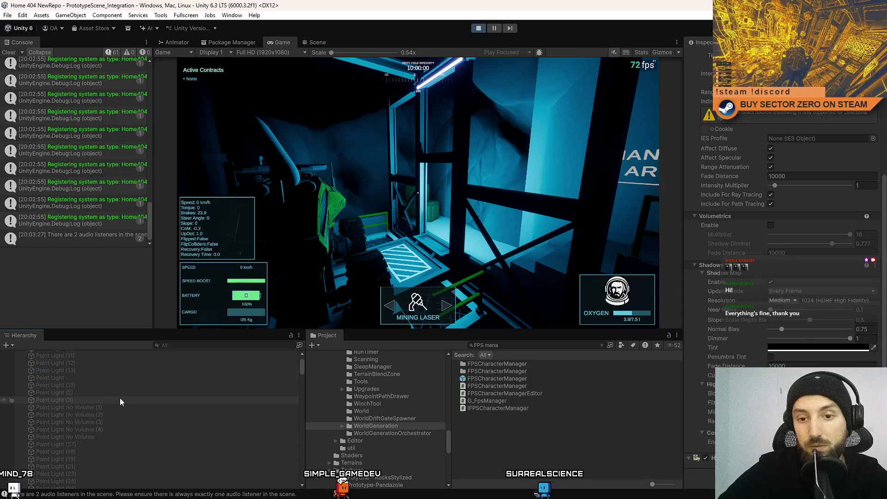
Select the range of hangar point lights and toggle their Light component, relighting the scene orange
left_click(81, 462, "shift")
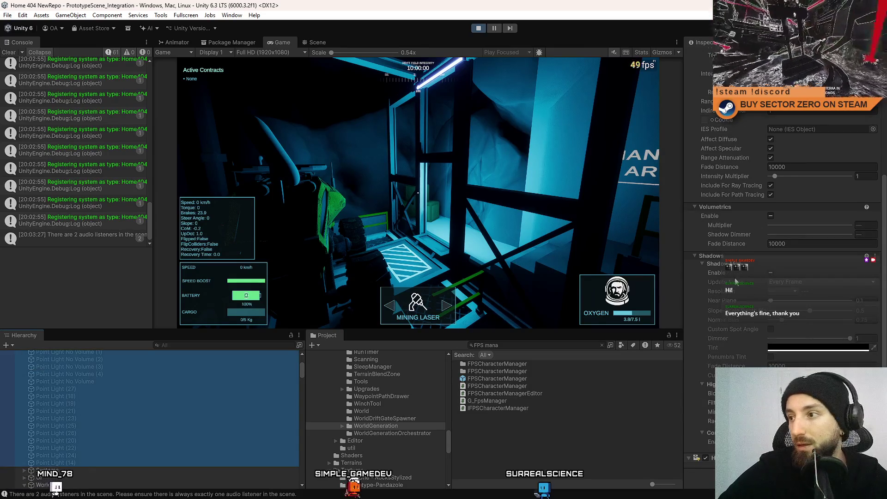
left_click(770, 272)
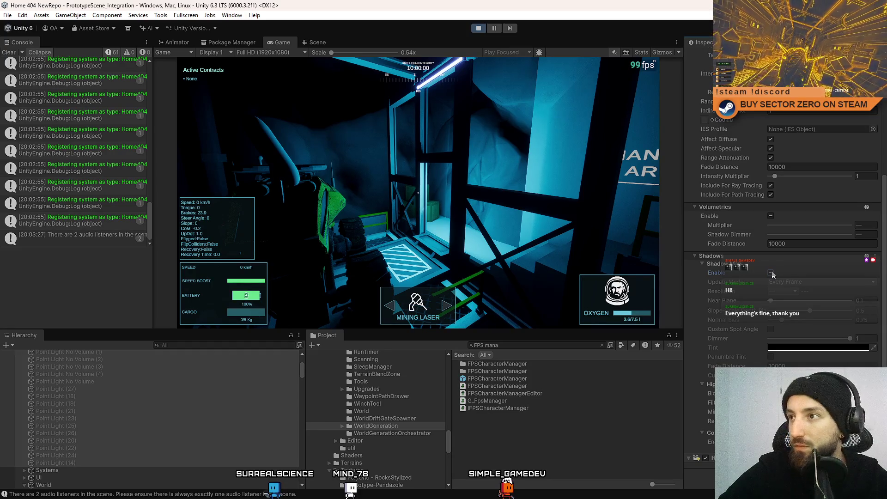
scroll(881, 303, "up", 5)
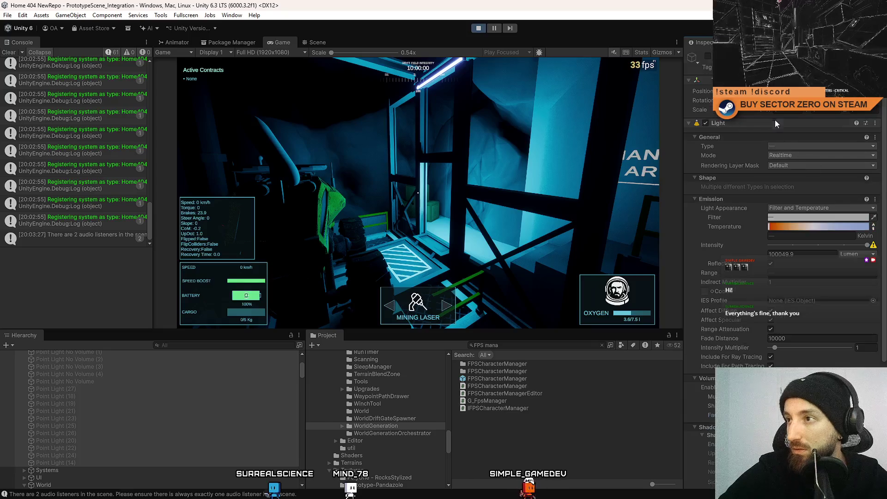
left_click(707, 57)
scroll(772, 231, "down", 3)
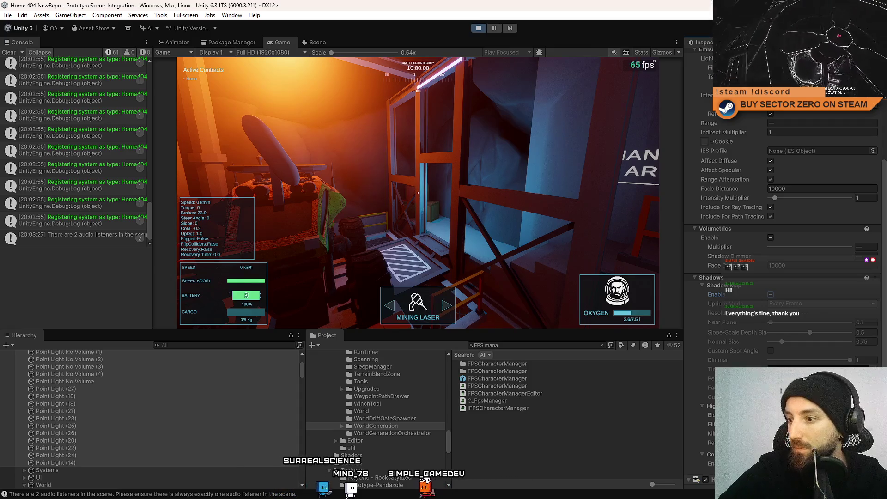
scroll(794, 351, "down", 1)
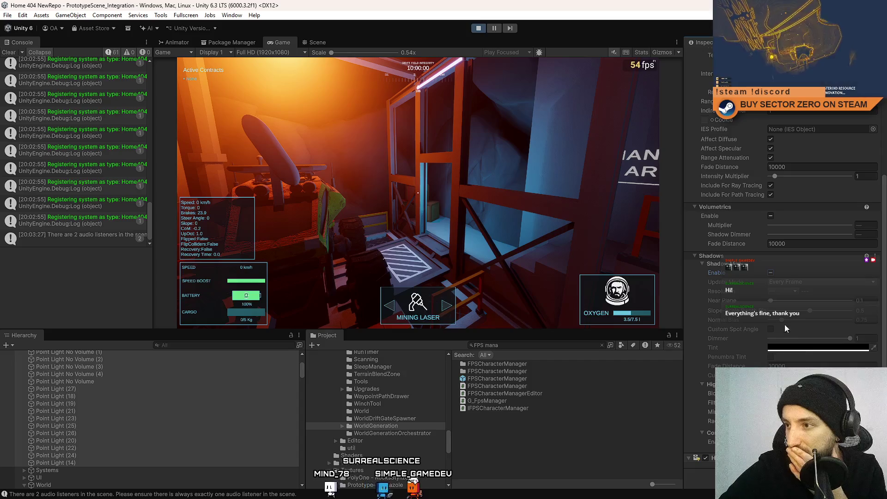
scroll(190, 416, "up", 5)
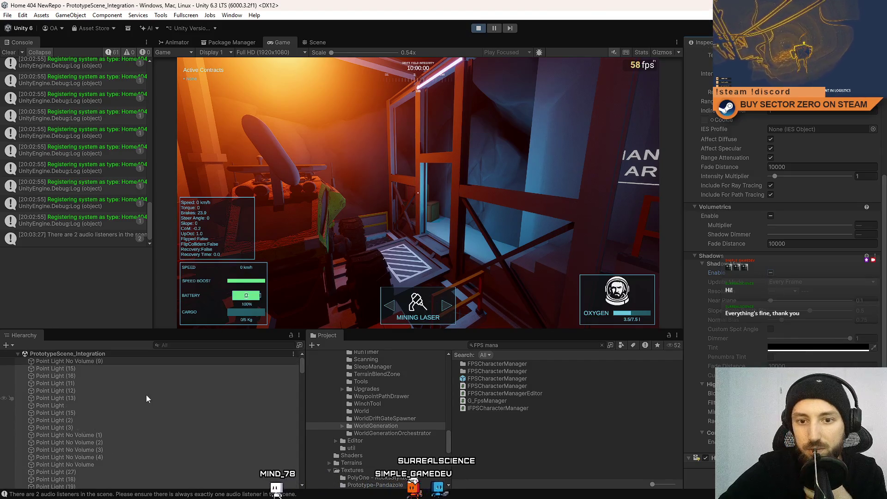
Review Point Lights (15), (16) and (11), then enable shadows on Point Light (12)
left_click(115, 369)
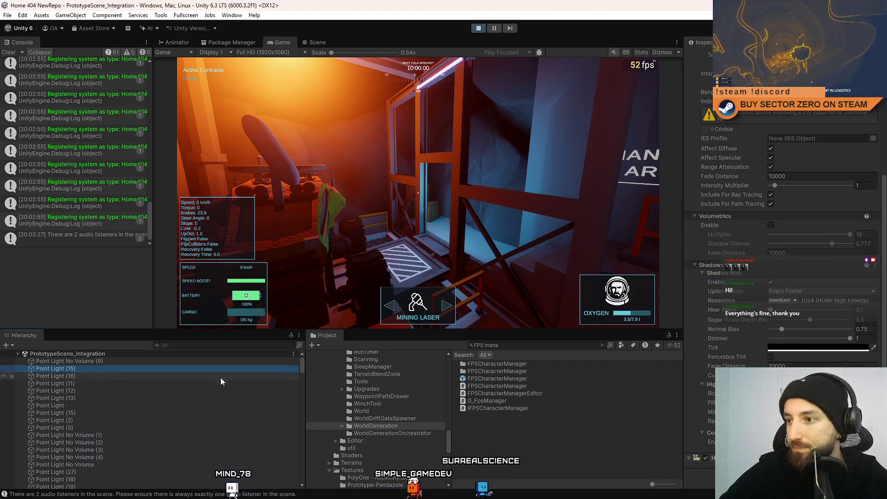
key("Down")
left_click(775, 282)
left_click(151, 386)
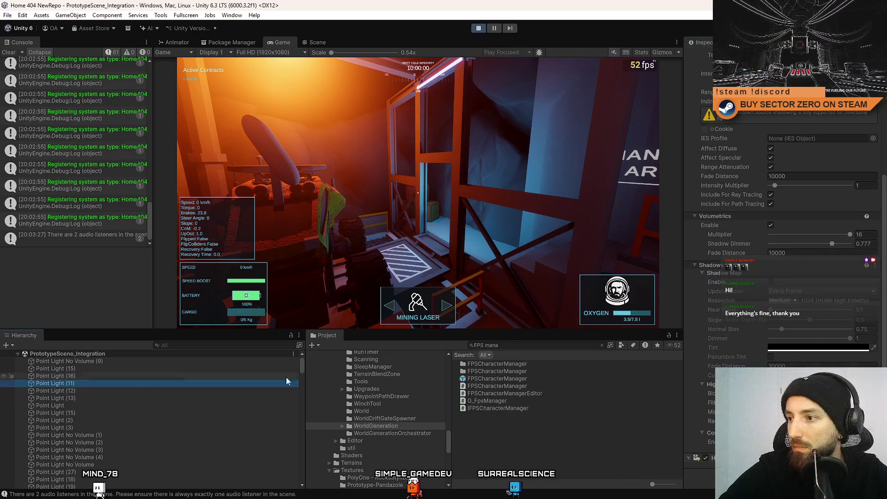
left_click(105, 391)
left_click(770, 282)
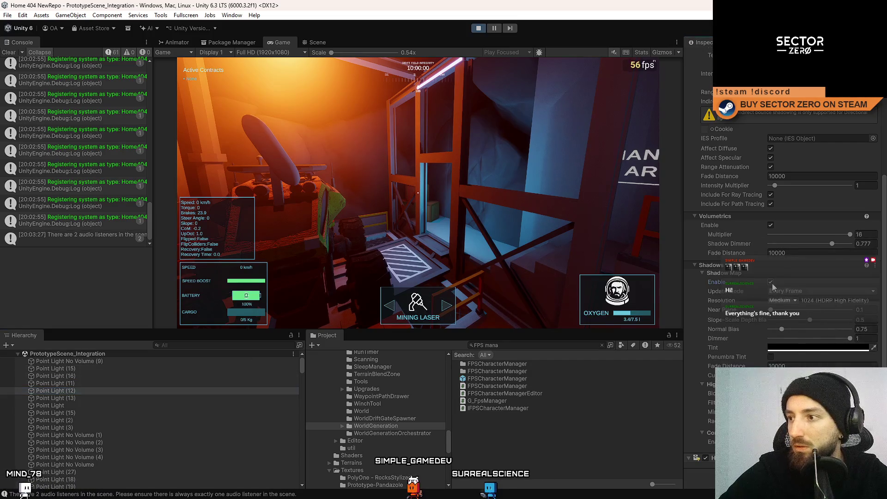
Review Point Light (13), the plain Point Light and (21) to (14), then multi-select (15) through (13)
left_click(280, 397)
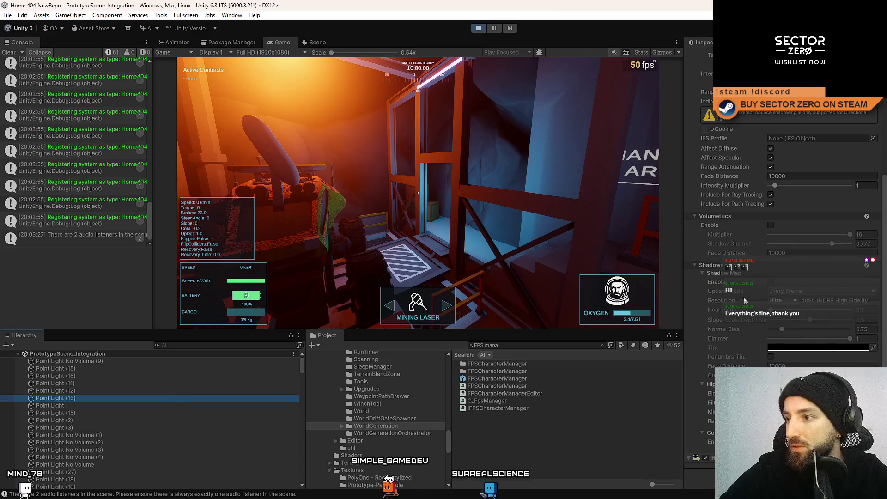
left_click(170, 406)
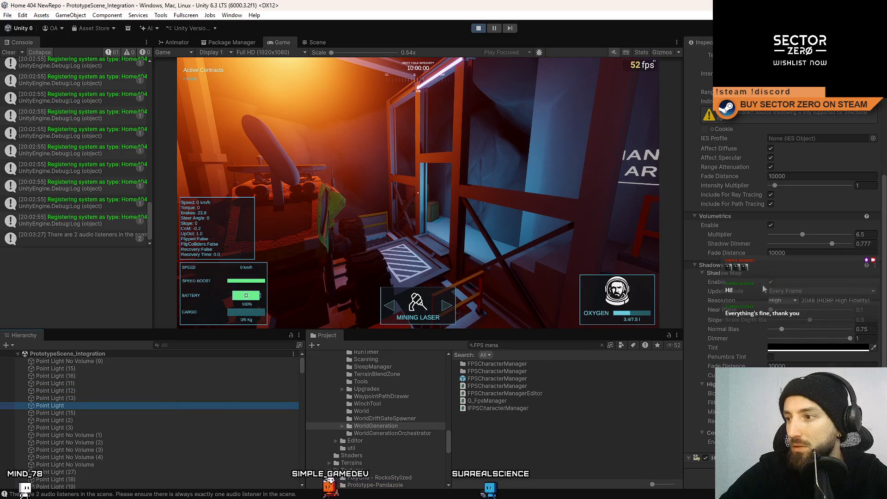
key("Down")
key("Down")
key("Down")
key("Down")
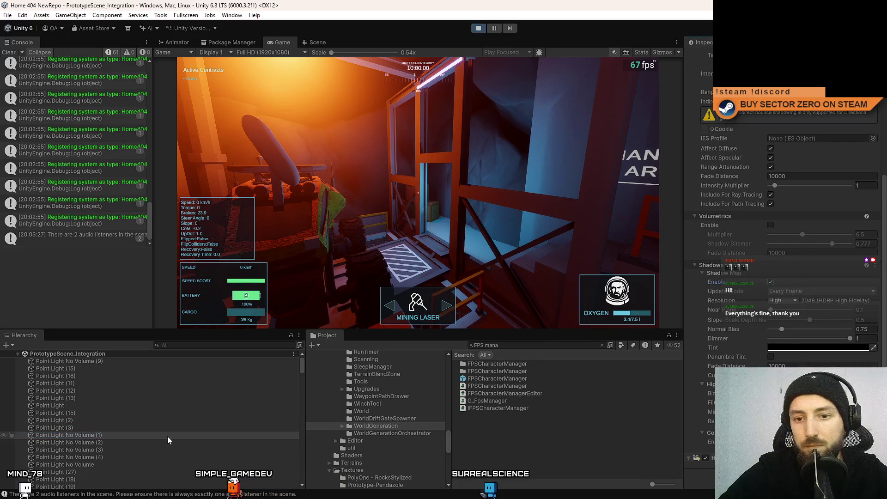
key("Down")
key("Down")
key("Down")
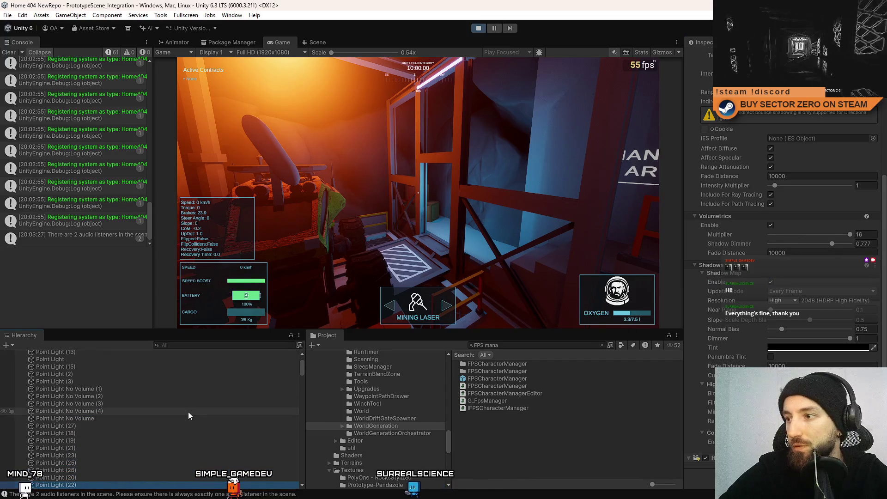
key("Down")
key("Down")
key("Down")
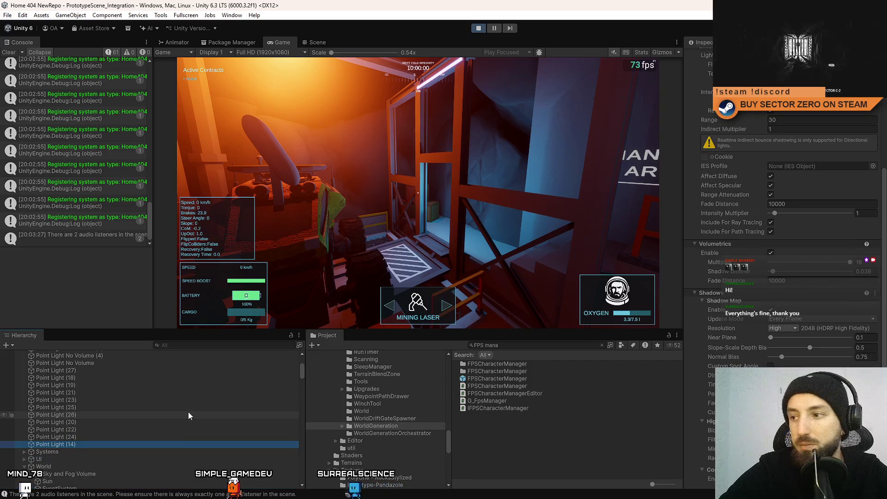
scroll(134, 416, "up", 5)
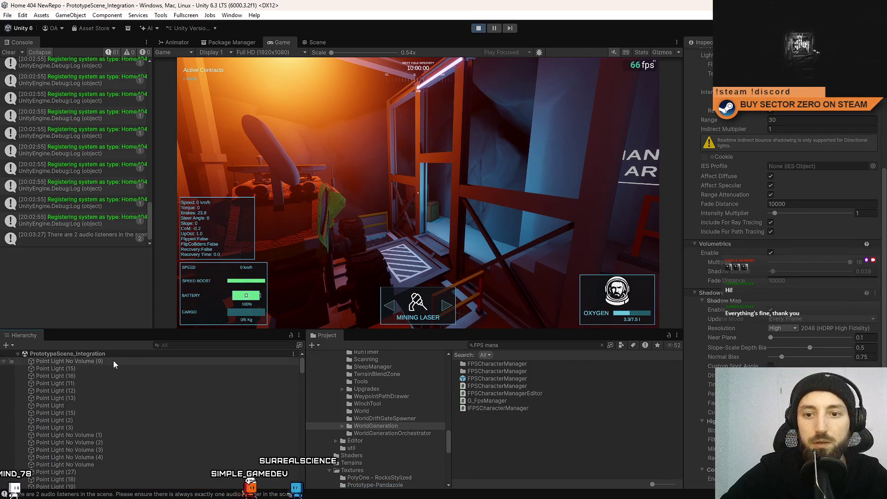
left_click(99, 368)
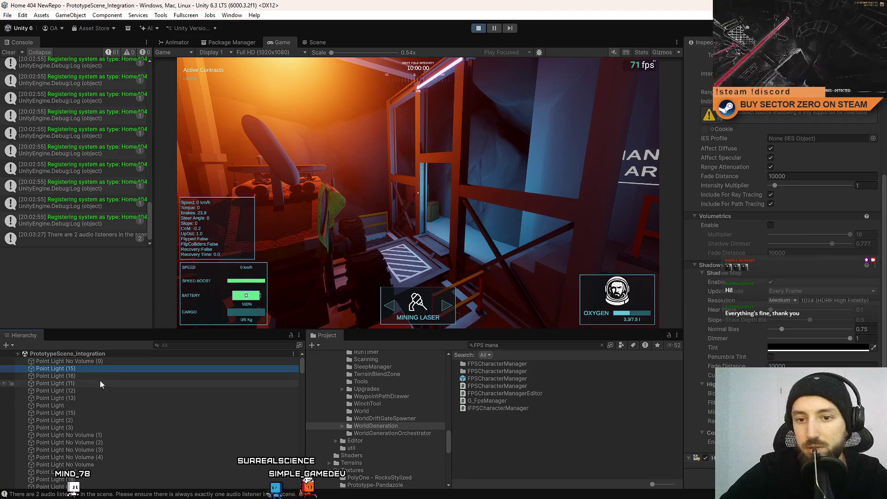
left_click(93, 400, "shift")
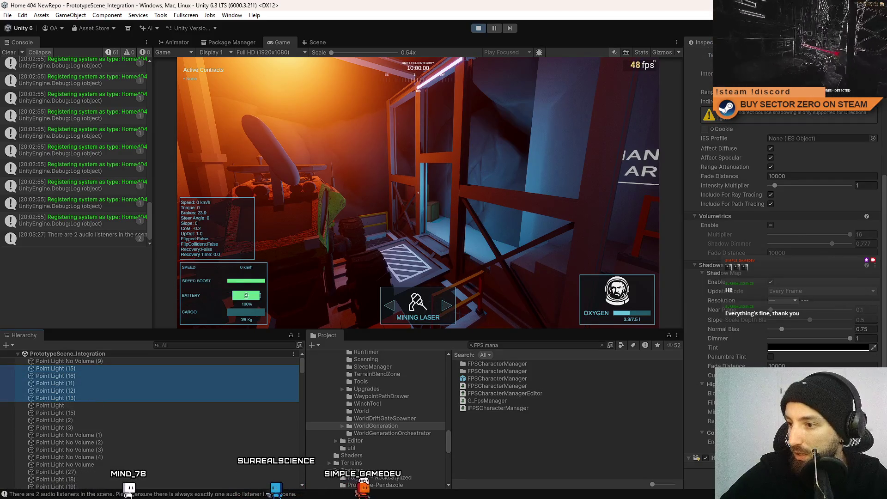
Set the selected point lights' Shadows Update Mode to On Enable
left_click(793, 294)
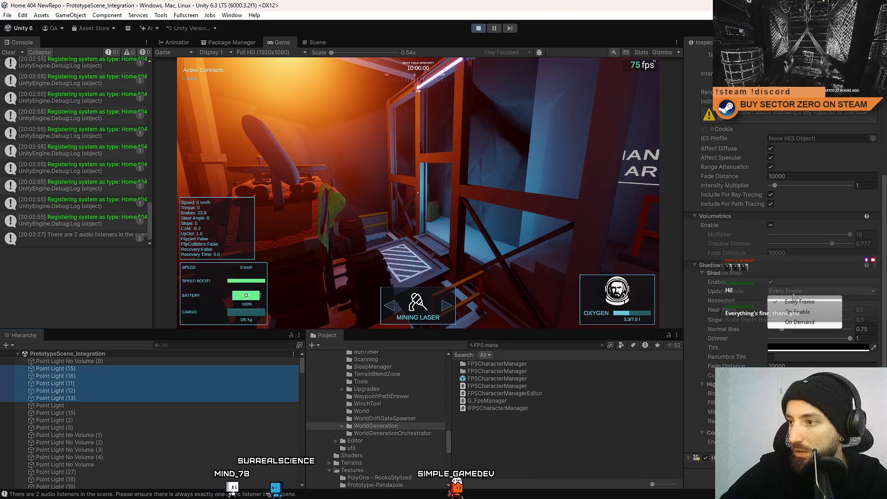
left_click(813, 311)
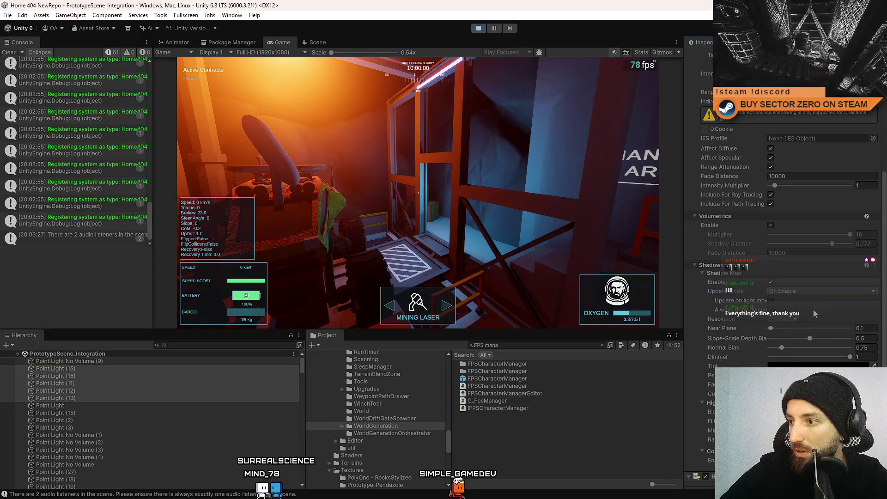
left_click(92, 372)
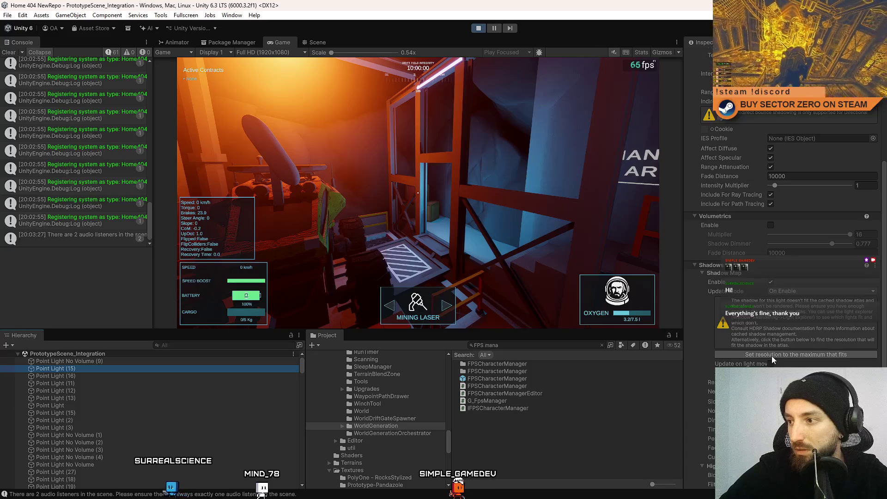
Step through Point Lights (16), (11), (12) and (13), fitting (13)'s shadow resolution to the atlas
left_click(69, 375)
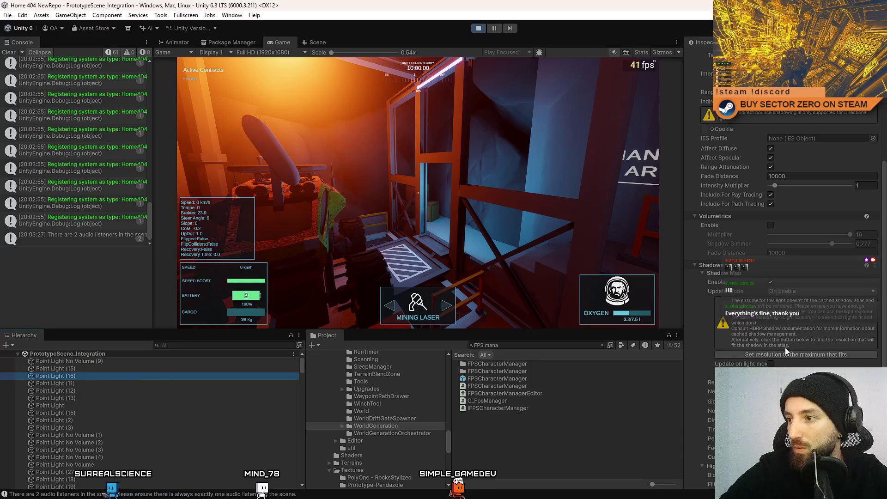
key("Down")
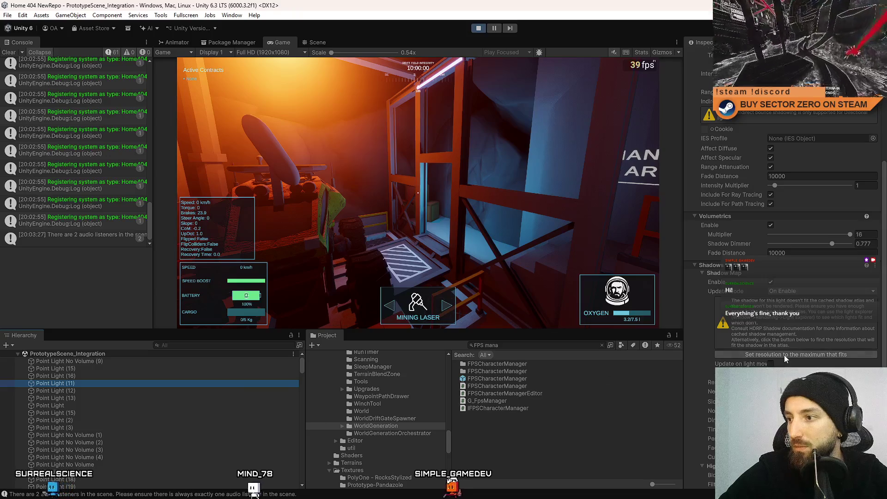
key("Down")
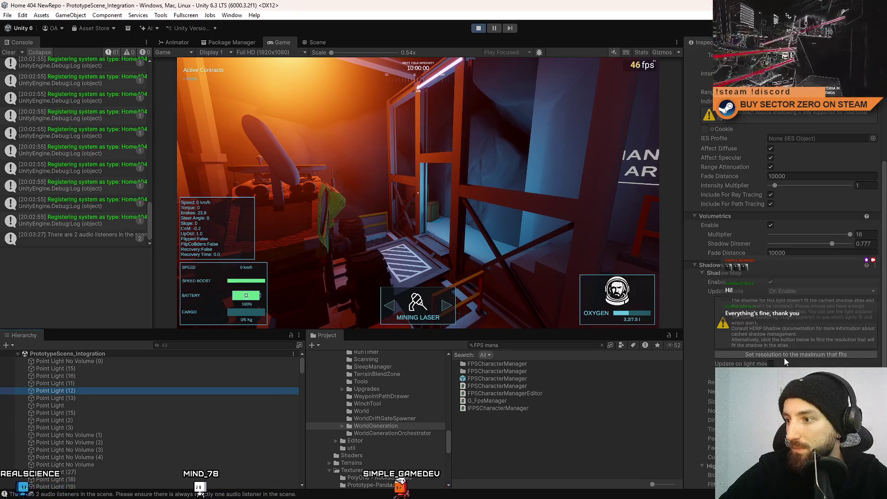
key("Down")
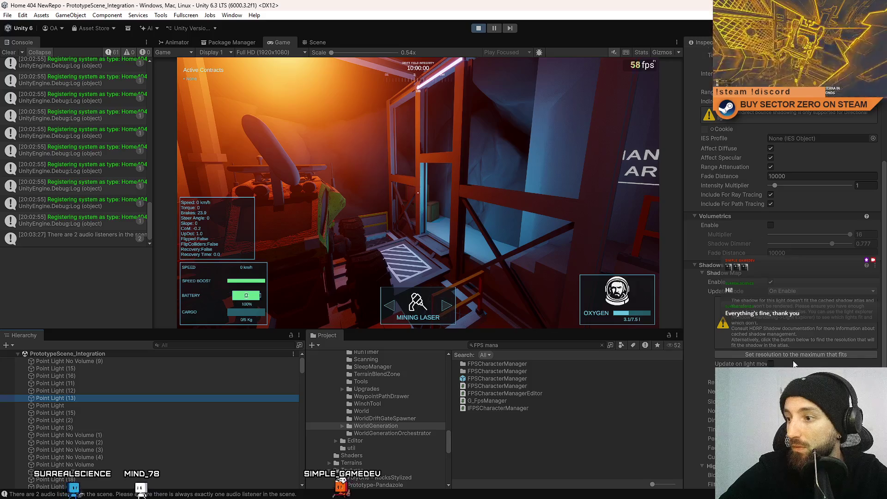
left_click(796, 353)
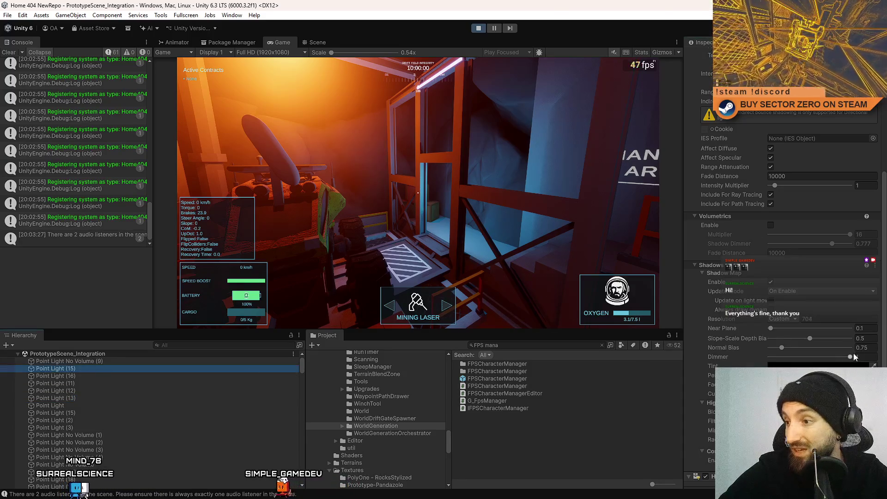
Set Point Light (16)'s shadow resolution to the maximum that fits the atlas
key("Down")
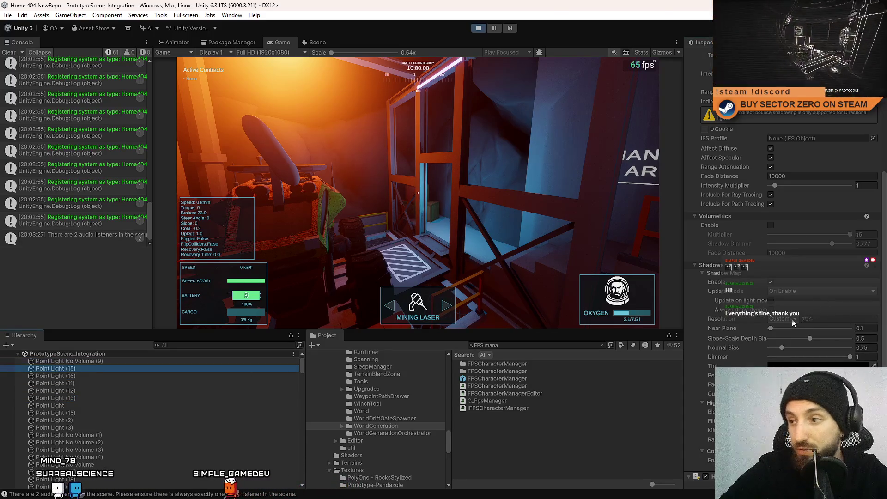
left_click(781, 318)
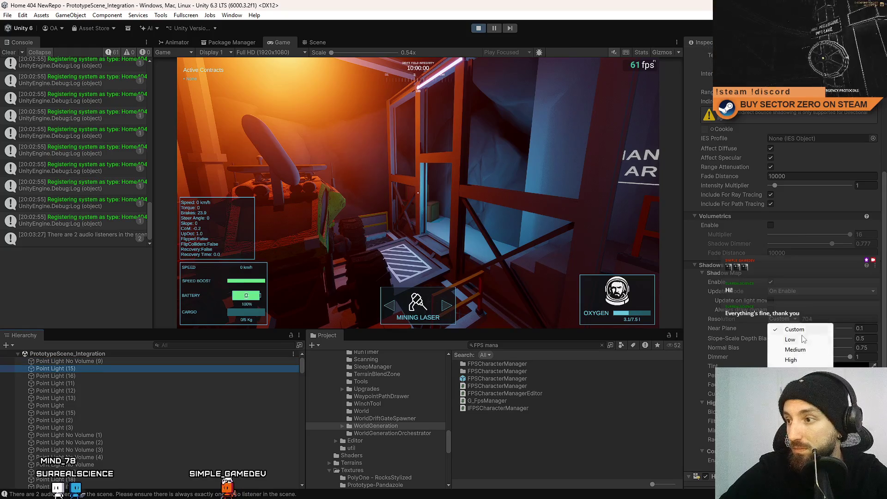
left_click(791, 360)
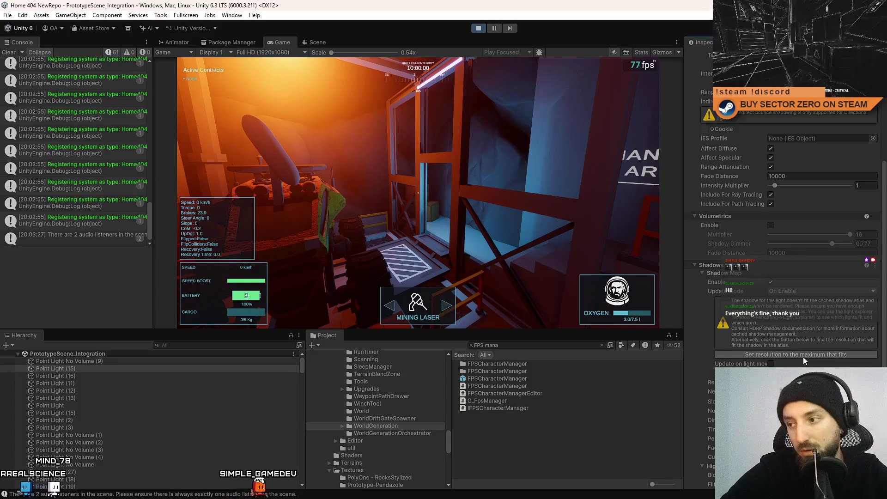
left_click(803, 357)
Select Point Light No Volume (9) through (13) and set Every Frame updates with Ultra resolution
left_click(105, 377)
key("Down")
key("Down")
key("Down")
key("Down")
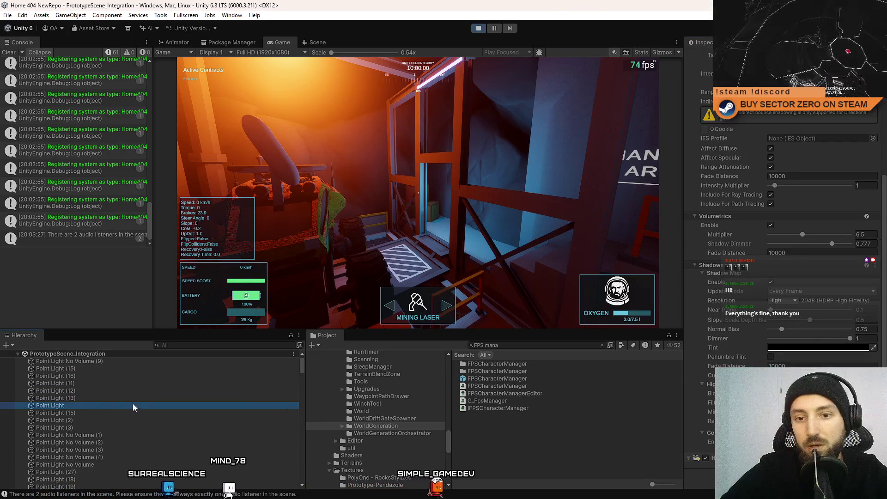
left_click(79, 369)
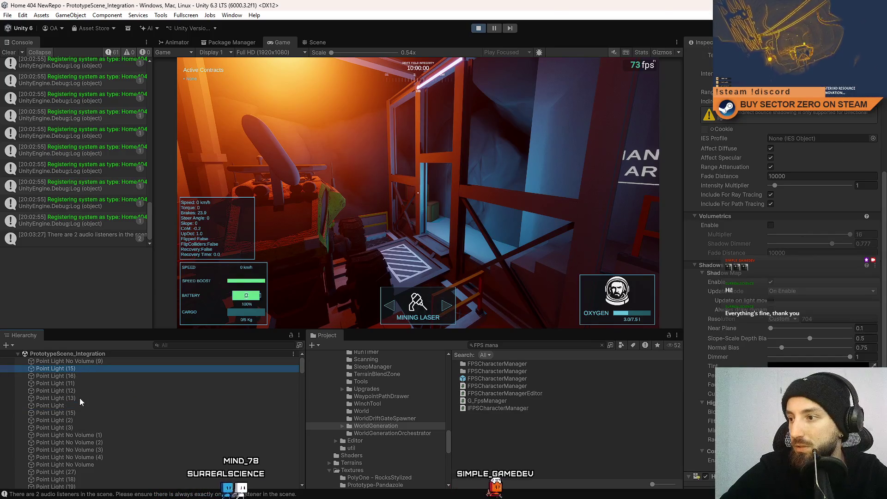
left_click(79, 398)
left_click(88, 363)
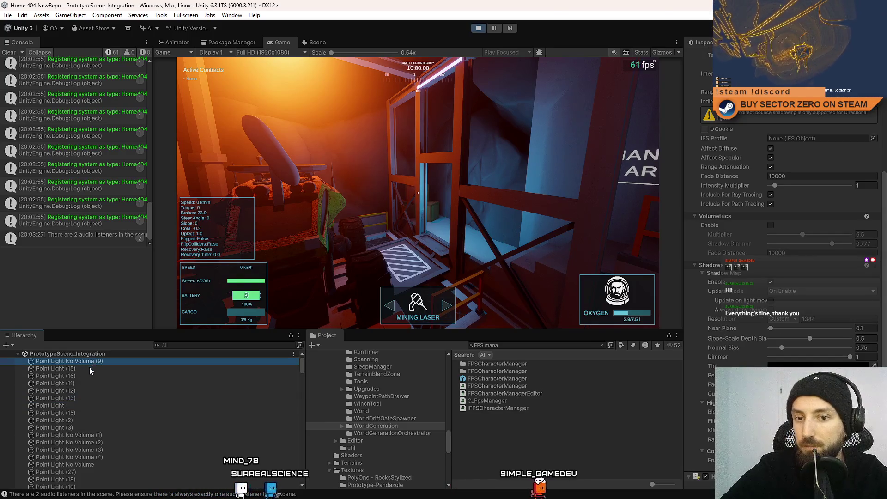
left_click(82, 398, "shift")
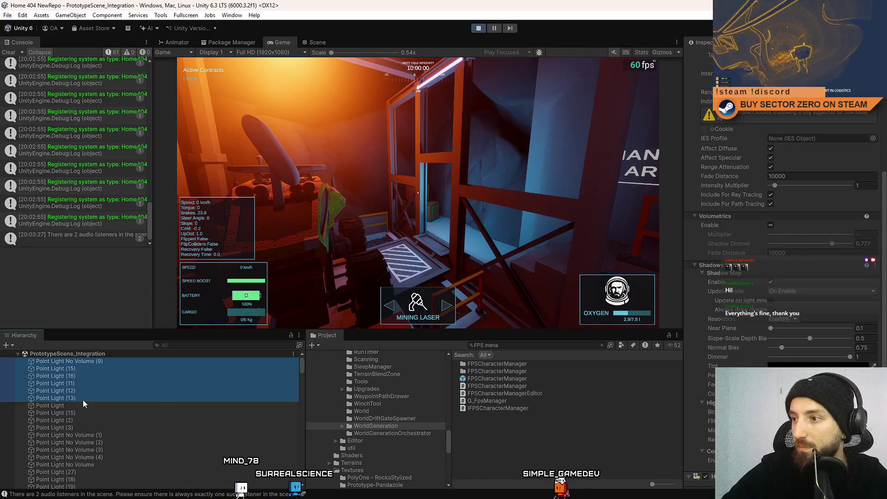
left_click(782, 292)
left_click(804, 302)
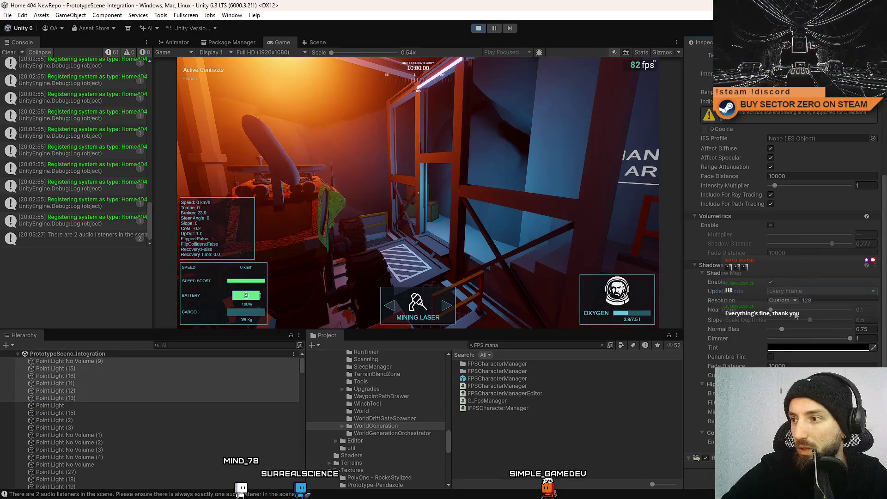
left_click(784, 301)
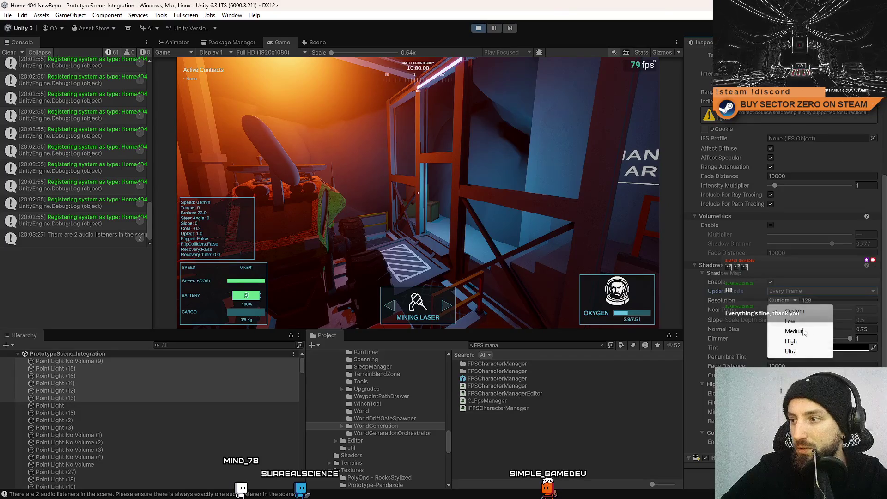
left_click(805, 353)
Set the remaining point lights from Point Light (2) down to Ultra shadow resolution, then check Point Light (20)
left_click(140, 420)
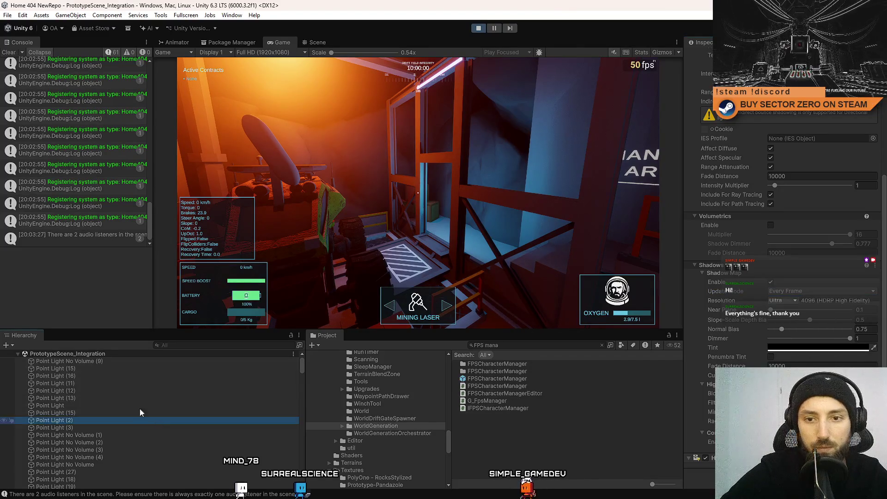
scroll(105, 420, "down", 5)
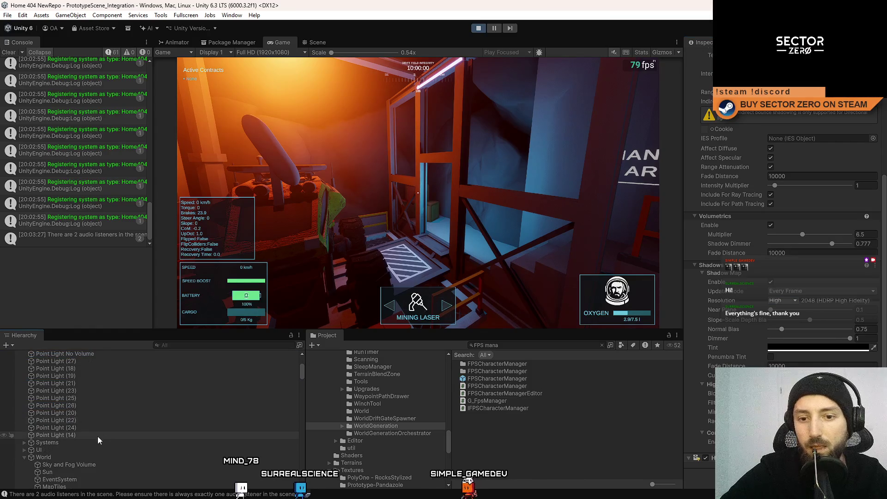
left_click(96, 435, "shift")
left_click(784, 291)
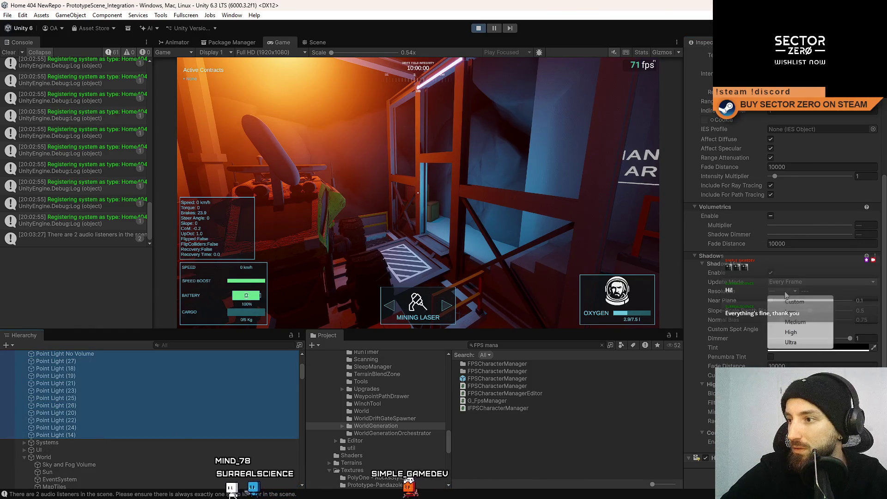
left_click(795, 343)
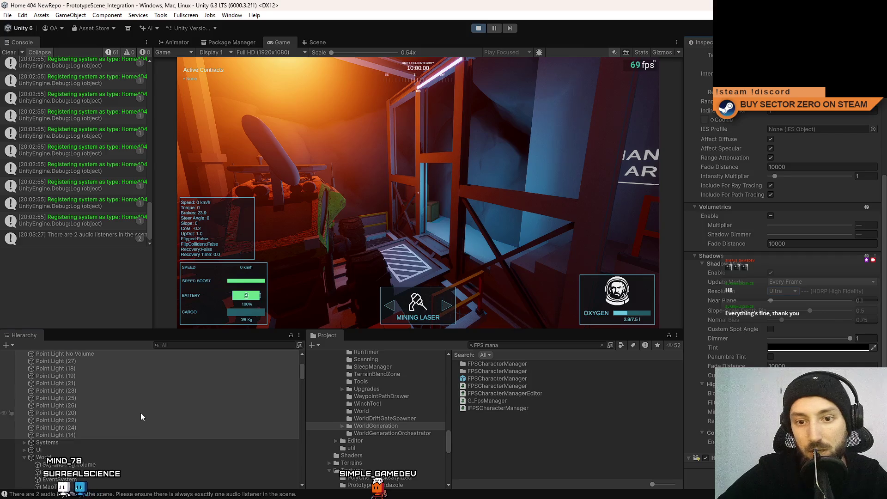
left_click(56, 412)
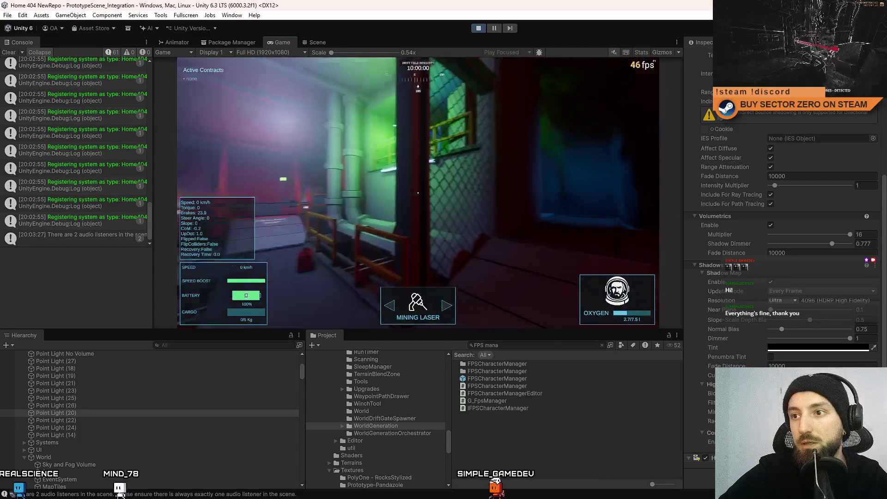
Resume play past the pause menu and turn on the Game view Stats overlay
key("Escape")
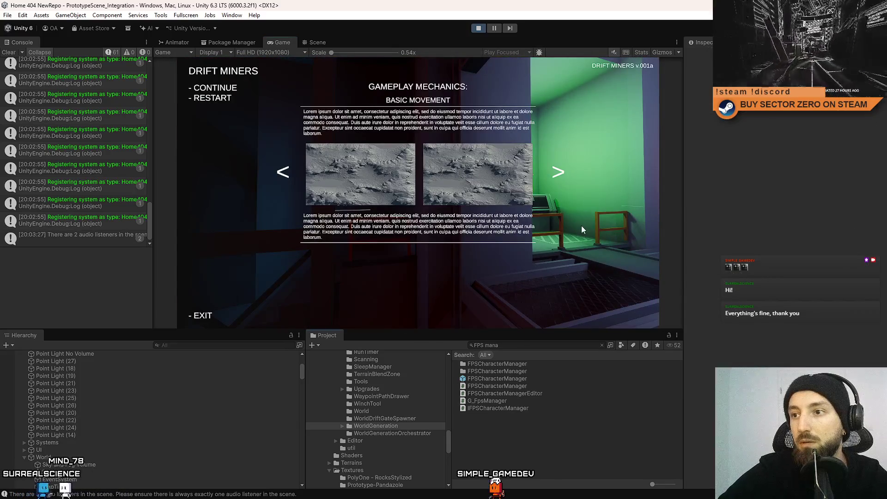
key("Escape")
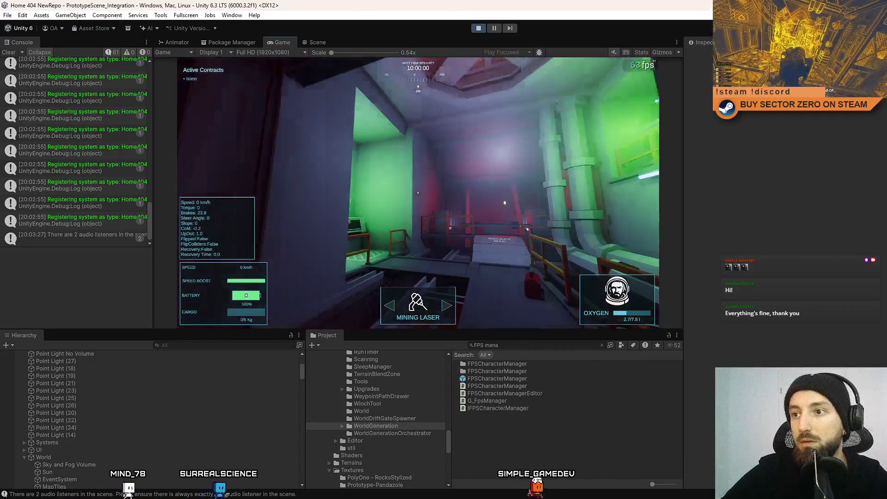
key("Escape")
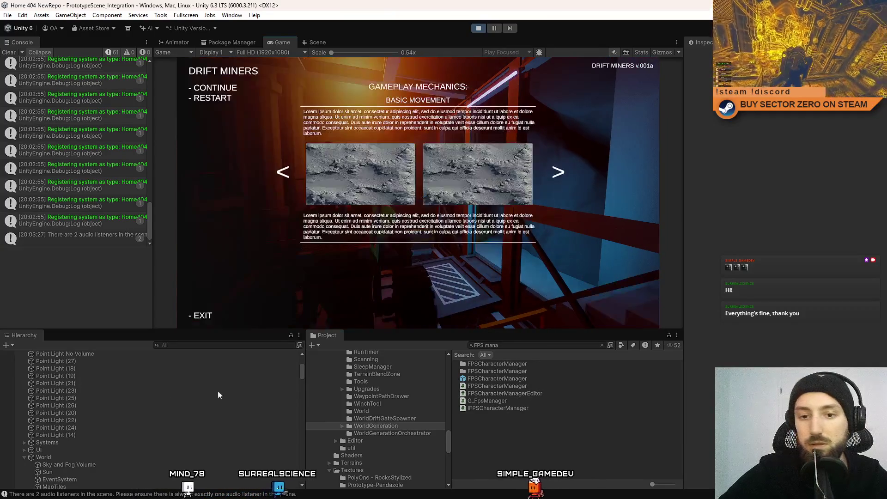
key("Escape")
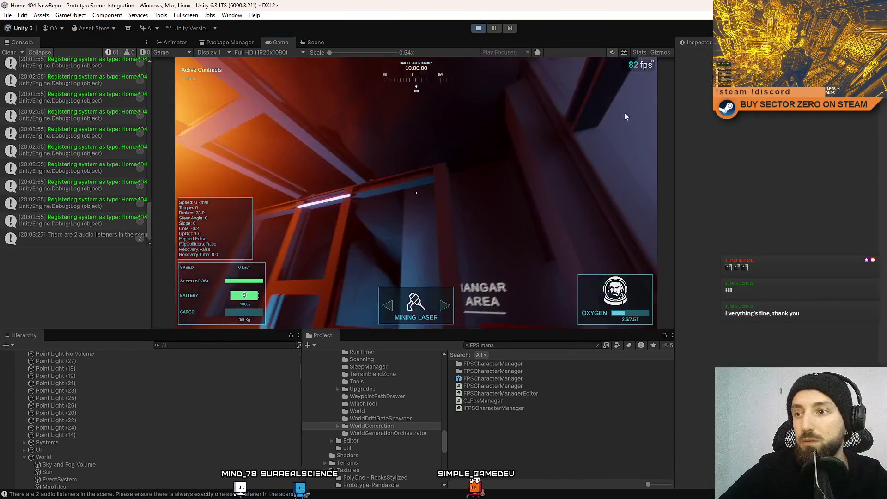
key("Escape")
key("Escape")
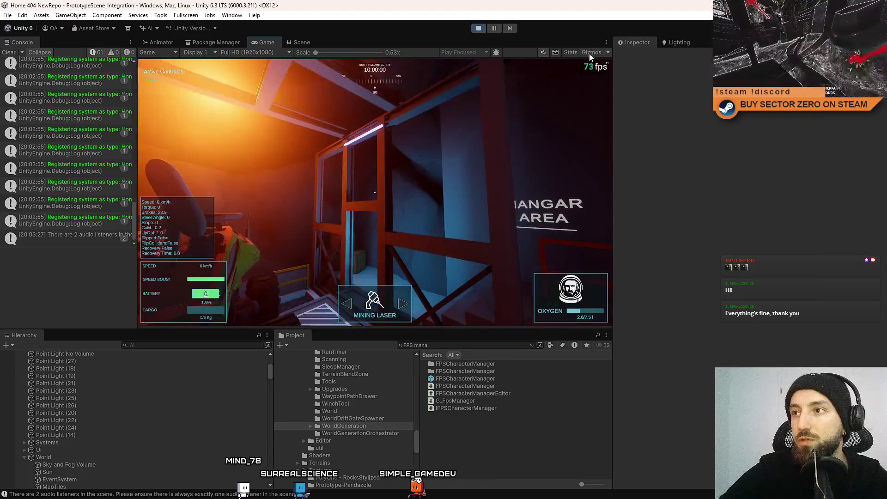
left_click(571, 55)
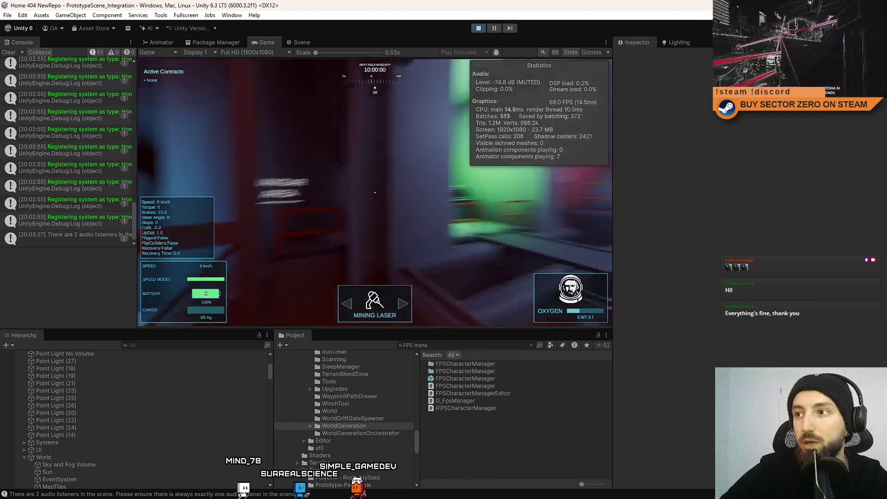
Walk the player into the orange-lit Hangar Area, then select Point Light (14)
key("w")
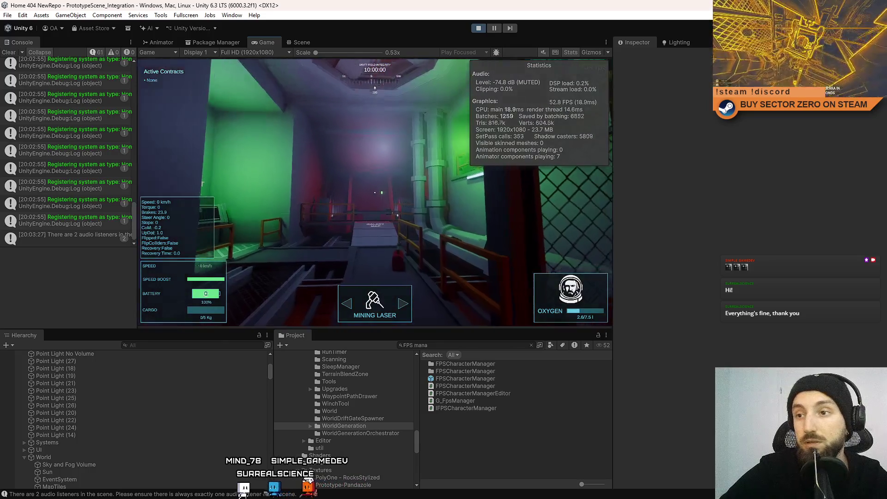
key("w")
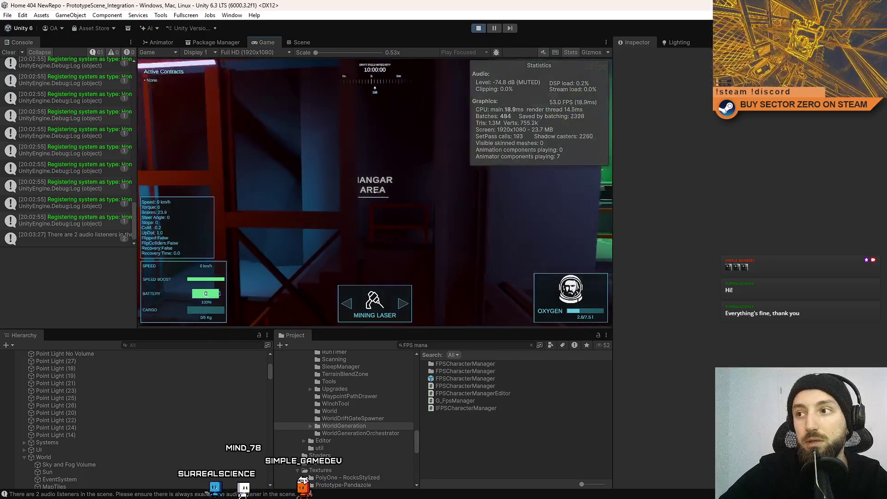
key("Escape")
key("Escape")
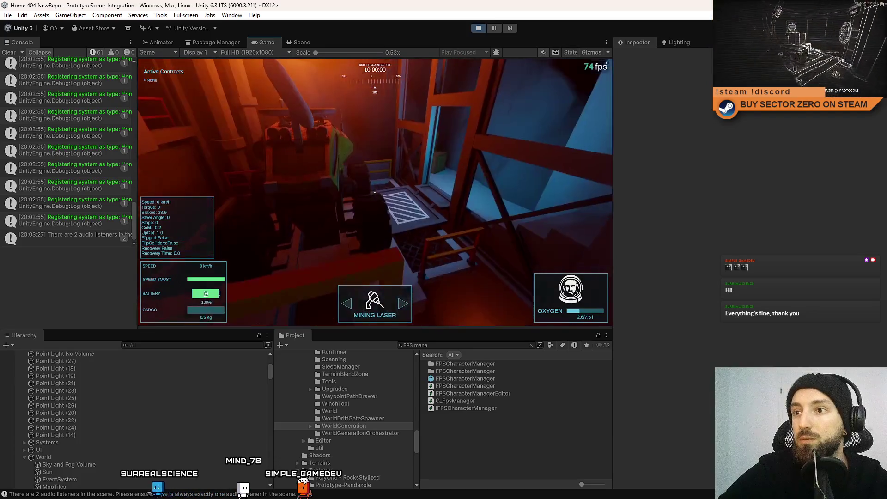
key("Escape")
key("Escape")
left_click(92, 434)
Select all point lights and set their Shadows Update Mode to On Enable
scroll(114, 386, "up", 5)
key("ctrl+a")
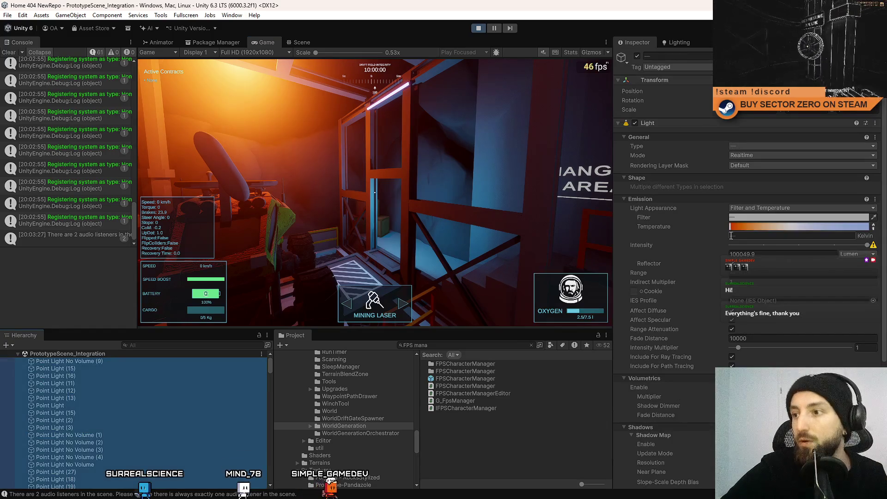
scroll(706, 198, "down", 5)
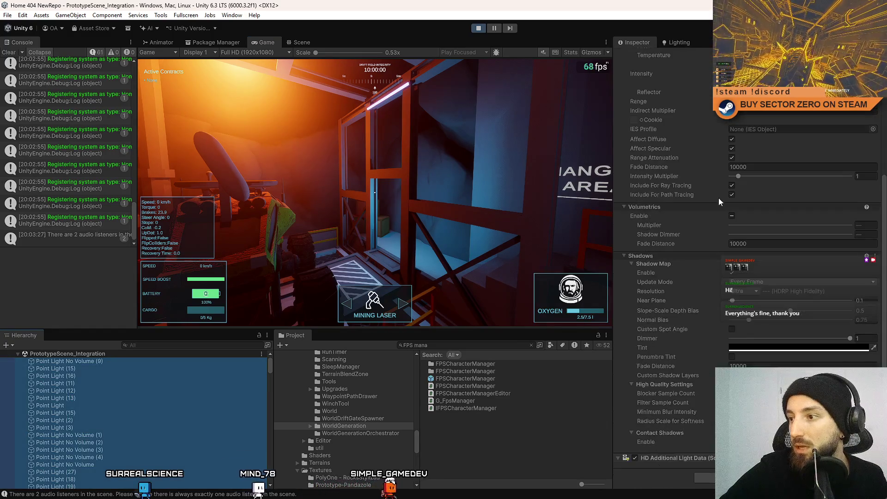
left_click(764, 283)
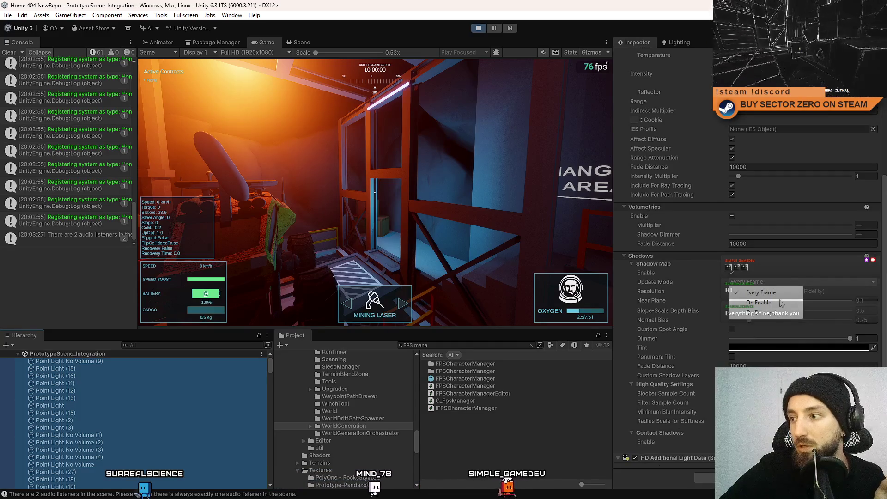
left_click(780, 302)
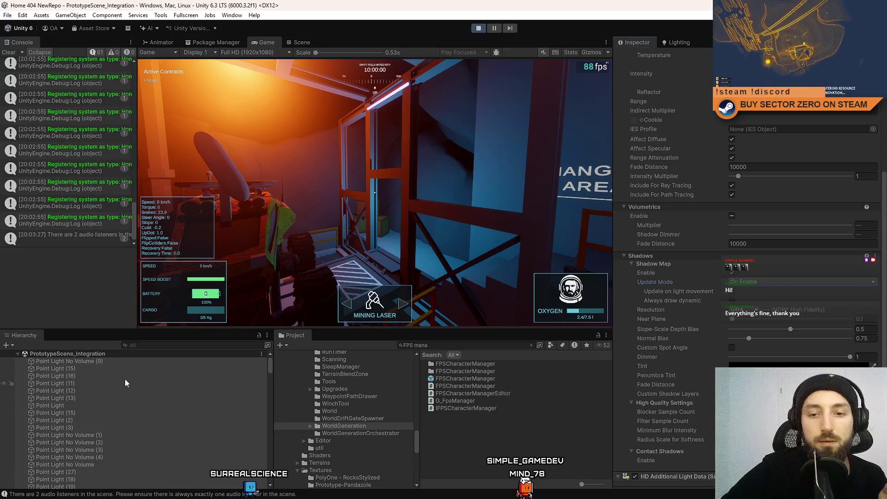
Check Point Light No Volume (9) and Point Light (16) individually
left_click(114, 361)
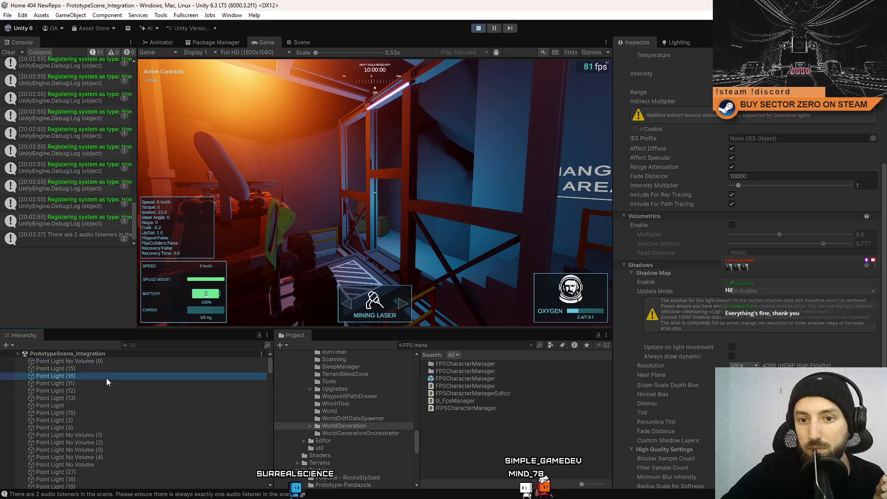
scroll(695, 317, "down", 3)
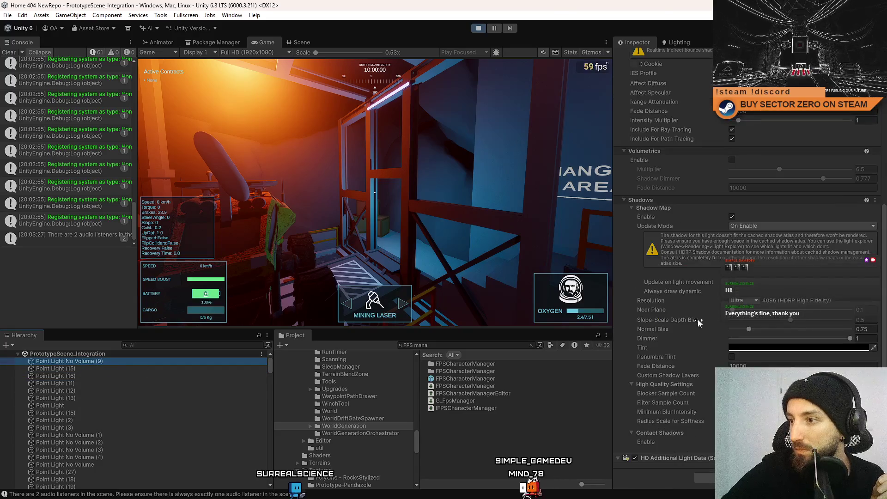
left_click(107, 375)
left_click(110, 361)
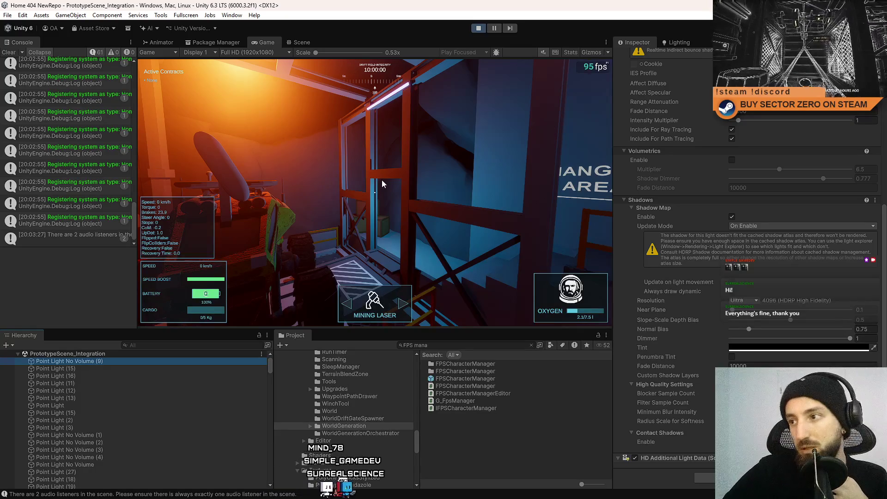
left_click(487, 345)
Clear the Console and search the Project window for 'HDRP high fi'
type("H")
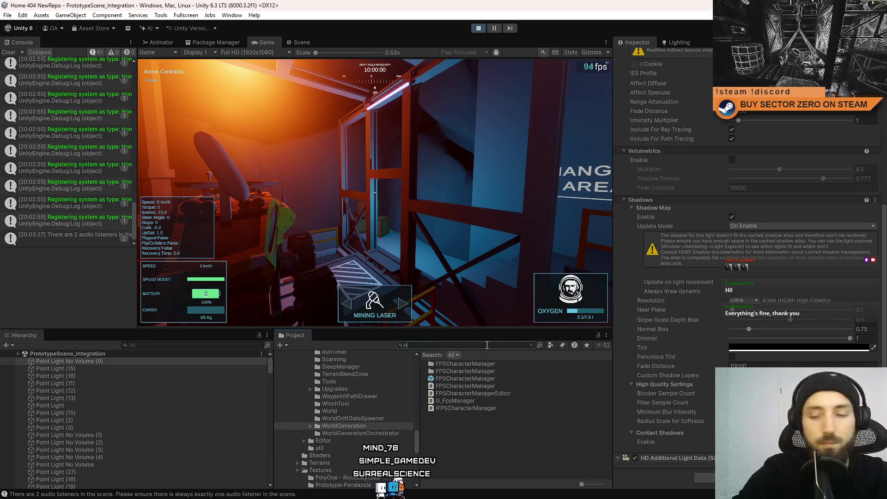
type("DRP")
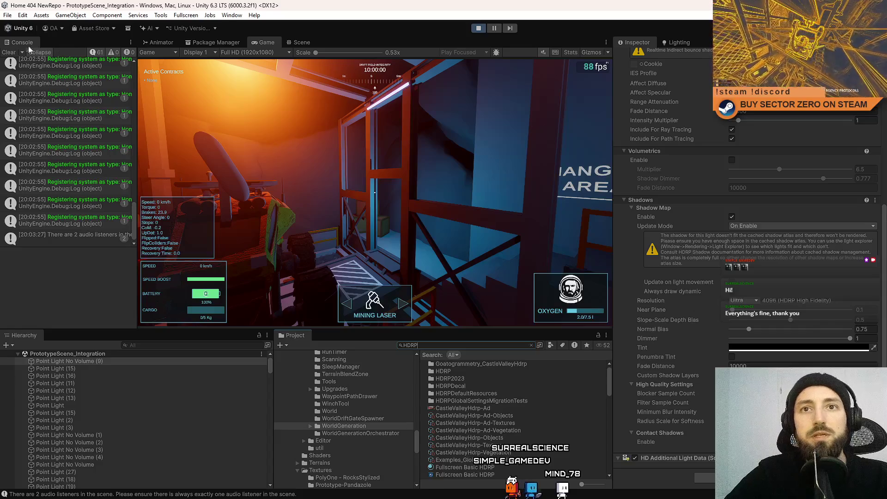
left_click(9, 52)
left_click(8, 15)
left_click(8, 14)
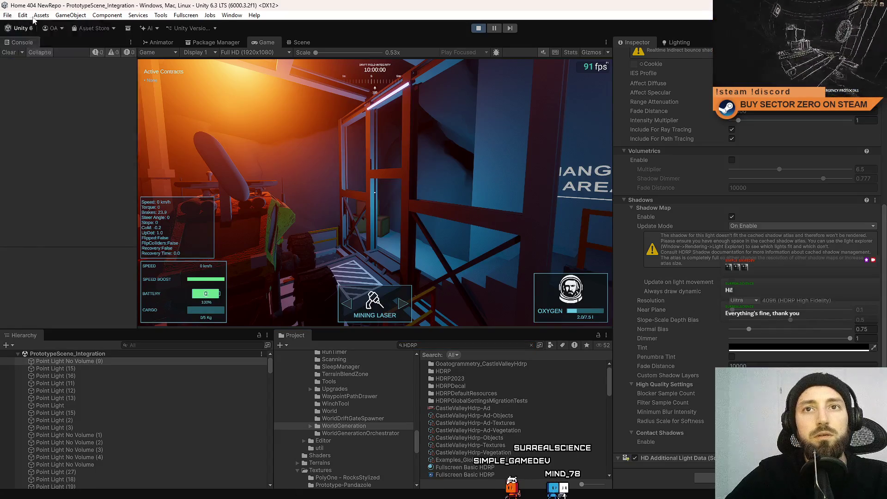
left_click(25, 15)
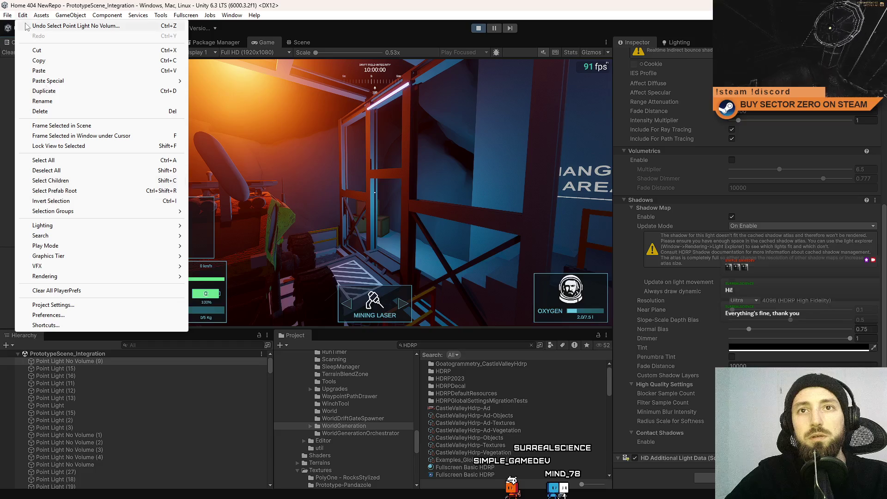
mouse_move(42, 19)
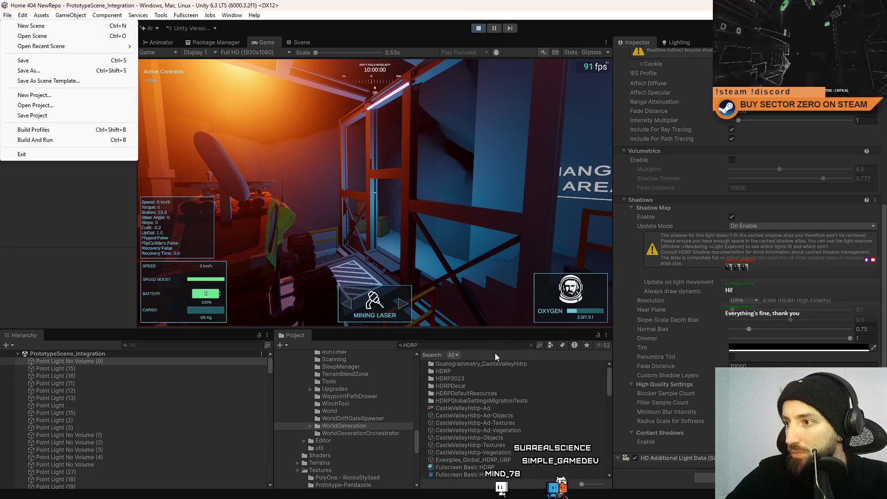
left_click(478, 346)
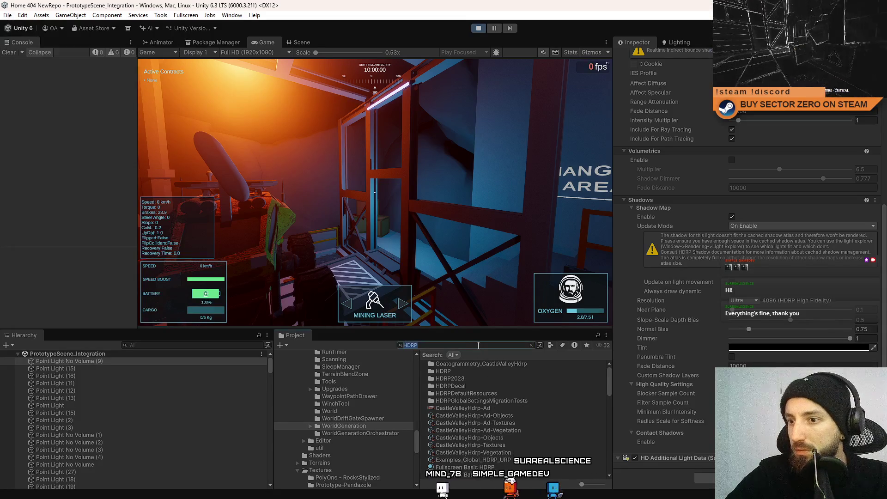
type("high")
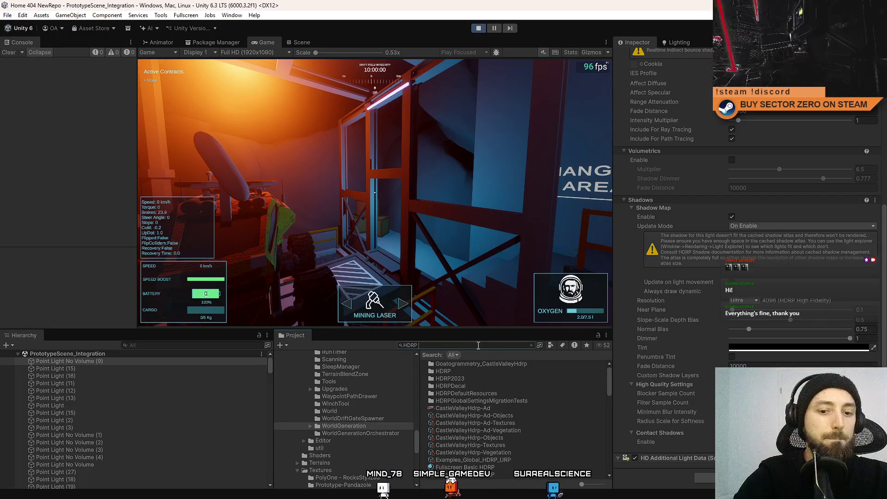
type(" fi")
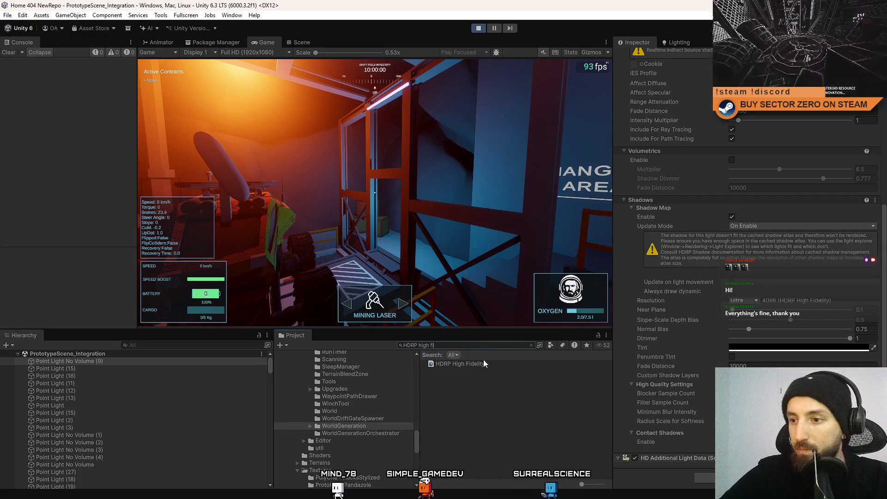
Open the HDRP High Fidelity asset and scroll to its Shadows settings
left_click(487, 364)
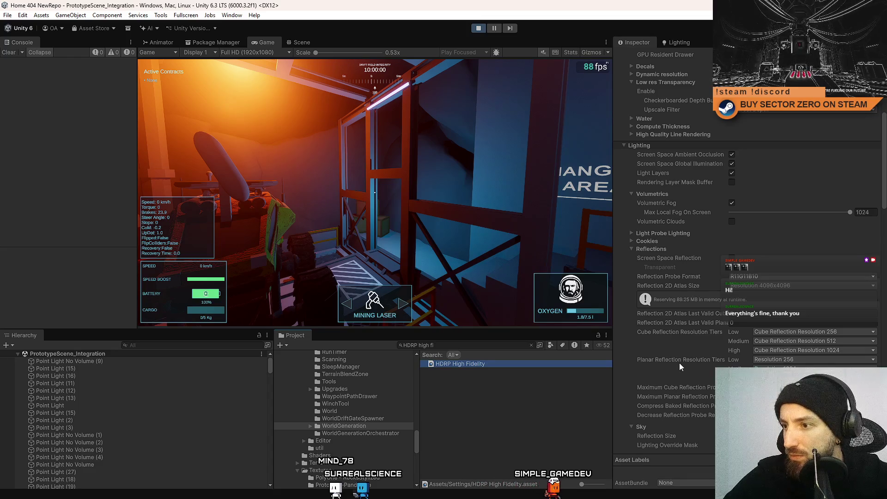
scroll(682, 324, "down", 3)
scroll(680, 315, "down", 6)
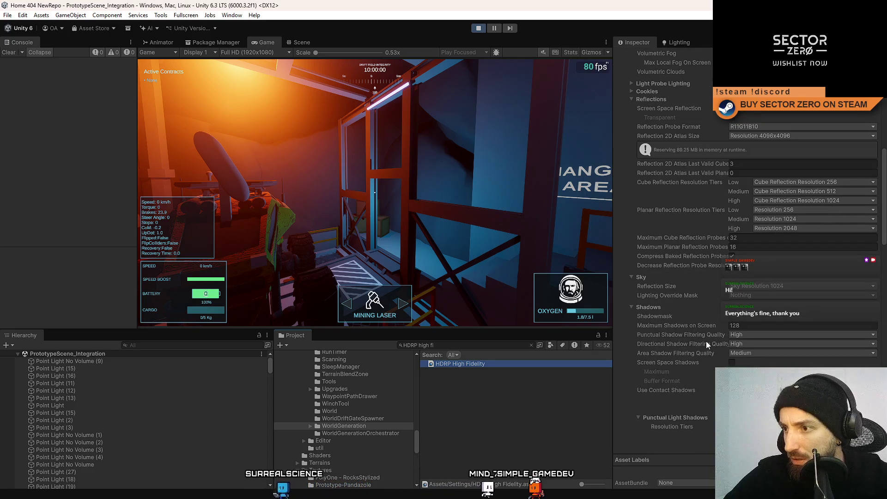
scroll(708, 353, "down", 4)
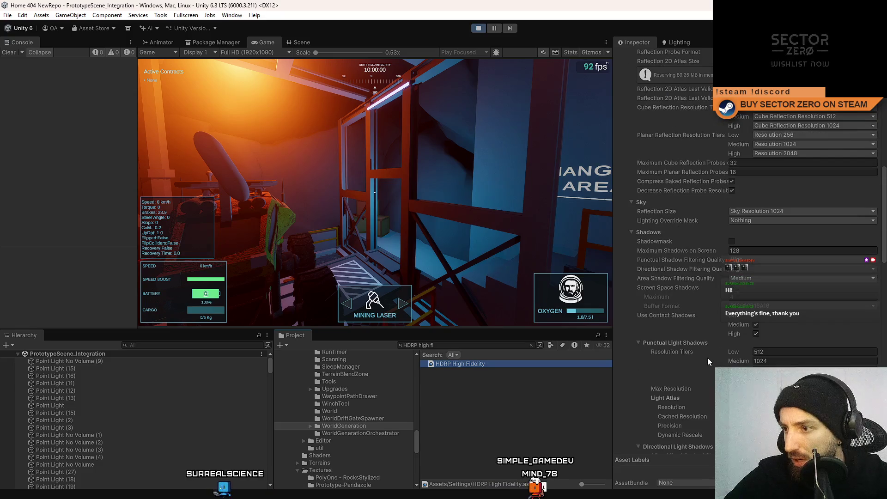
scroll(704, 365, "down", 2)
scroll(681, 358, "down", 4)
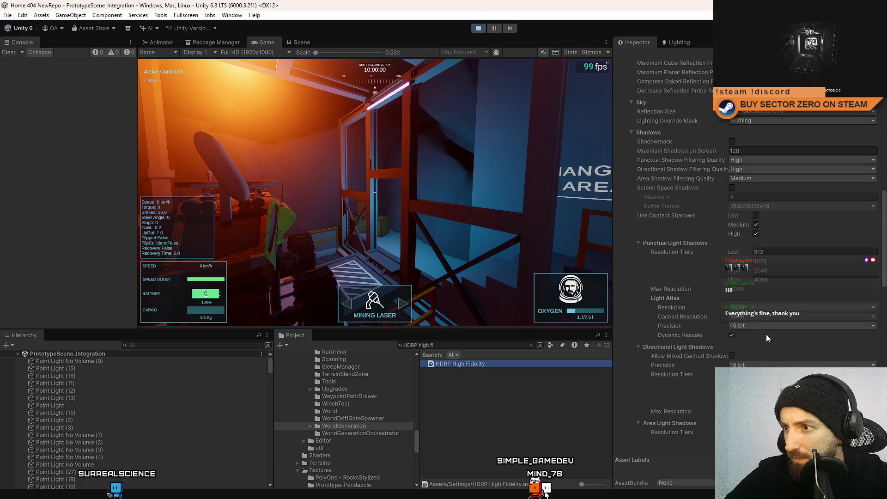
scroll(766, 334, "down", 3)
scroll(766, 334, "down", 4)
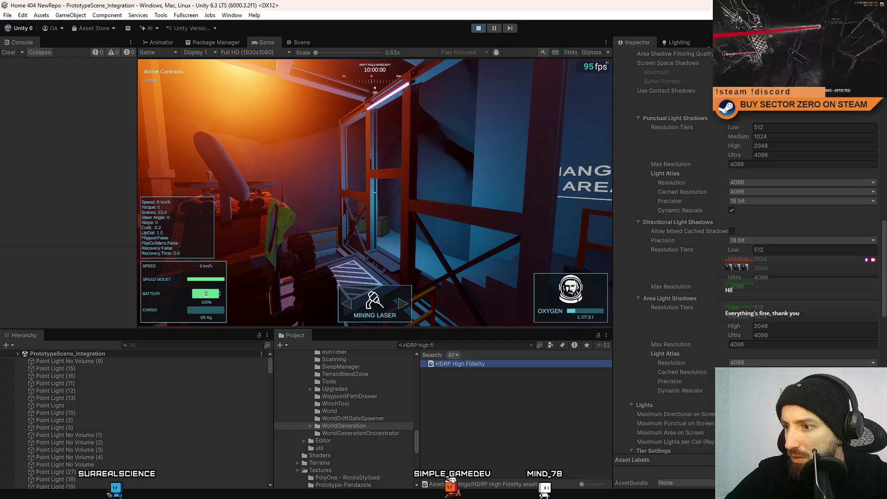
Review Punctual Light Shadows, including the 4096 light atlas and cached resolution, then deselect the asset
left_click(655, 340)
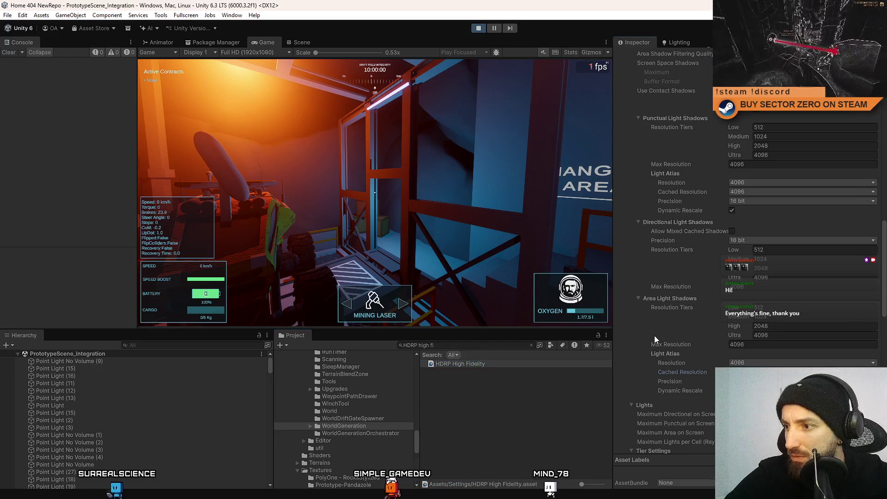
scroll(684, 341, "down", 2)
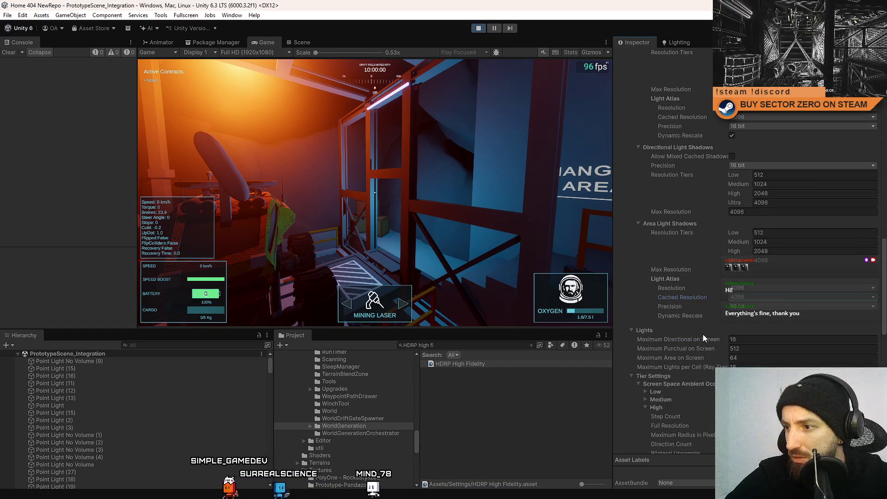
scroll(702, 333, "down", 3)
scroll(702, 333, "down", 3)
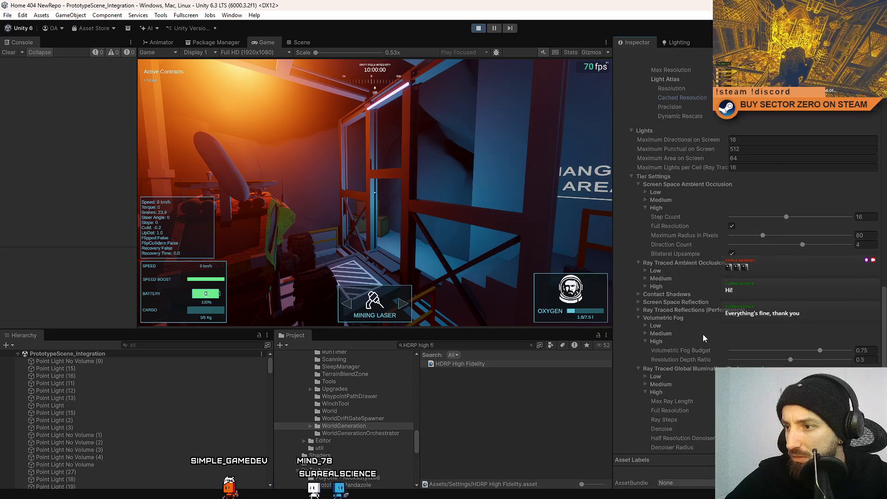
scroll(702, 333, "down", 1)
scroll(701, 332, "down", 7)
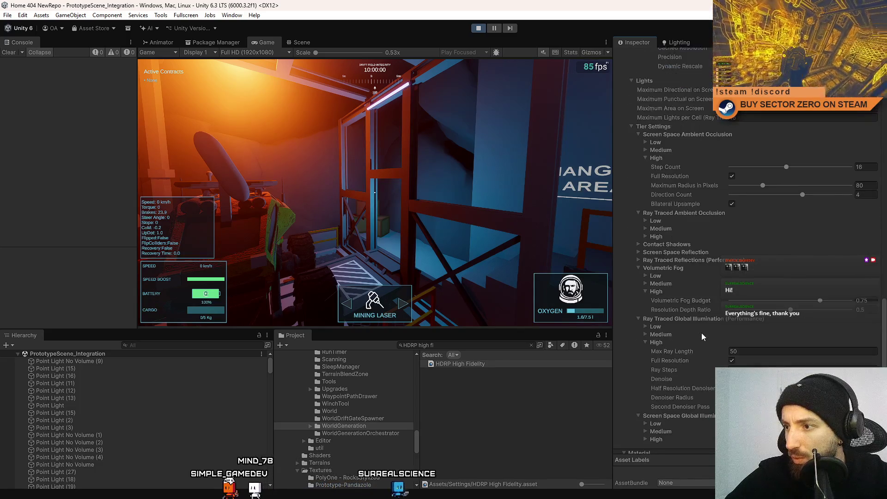
scroll(695, 329, "up", 3)
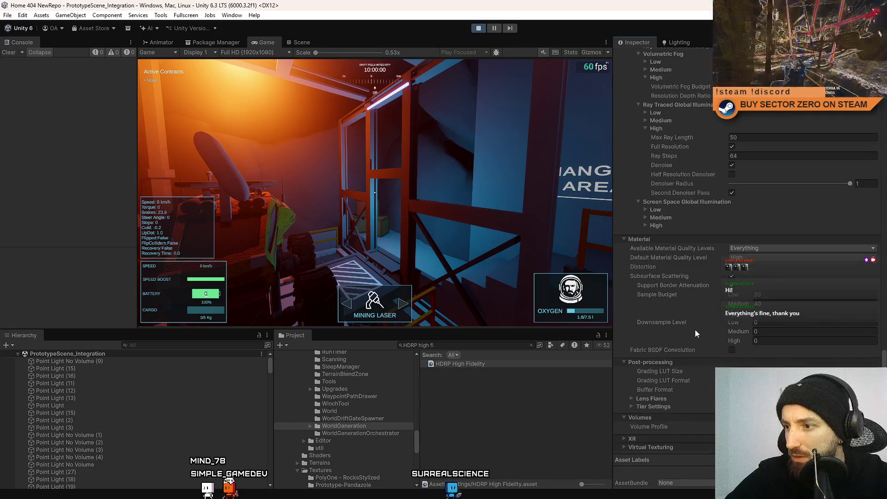
scroll(693, 329, "up", 3)
left_click(521, 398)
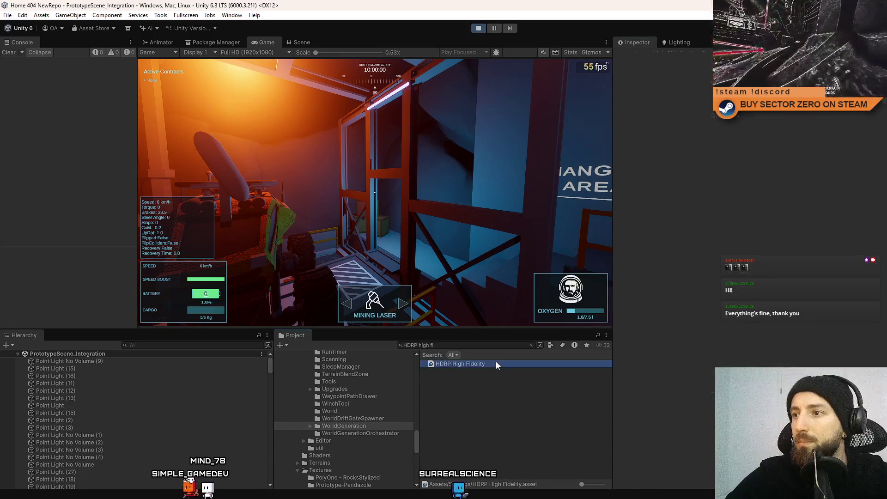
Show Point Light (12)'s shadow settings: On Enable updates at Ultra 4096 resolution
left_click(129, 390)
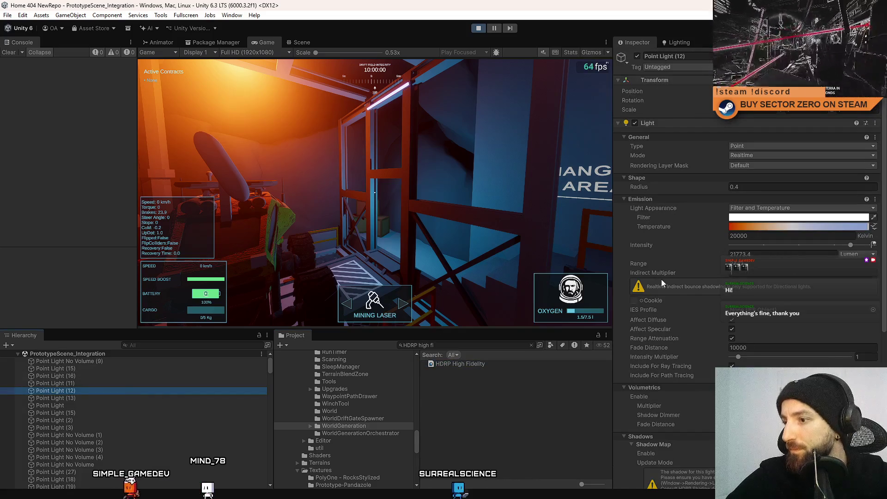
scroll(661, 279, "down", 4)
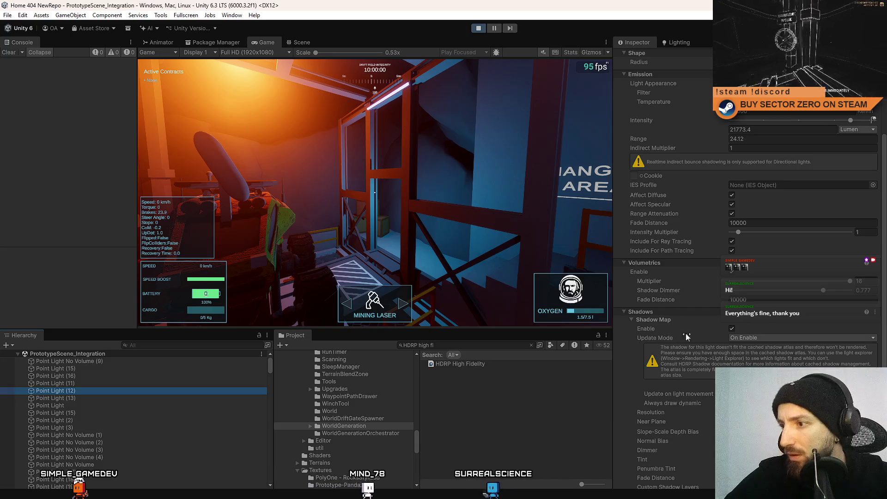
scroll(651, 340, "down", 3)
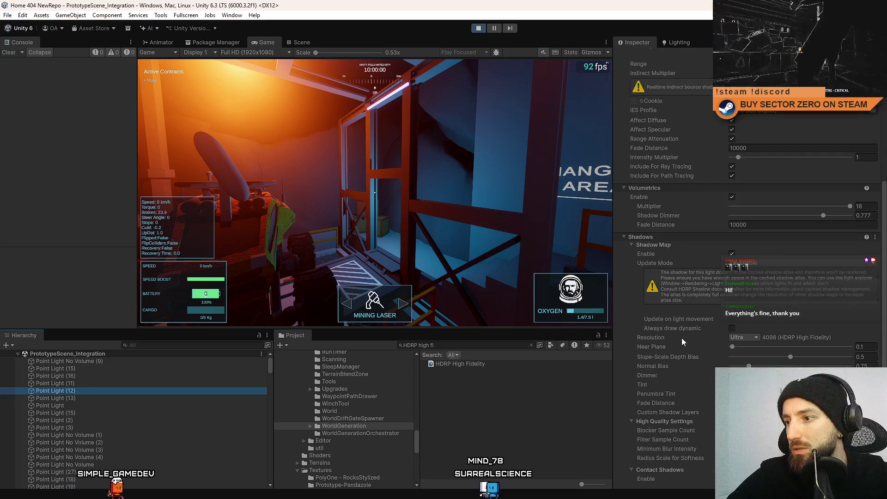
scroll(678, 338, "down", 1)
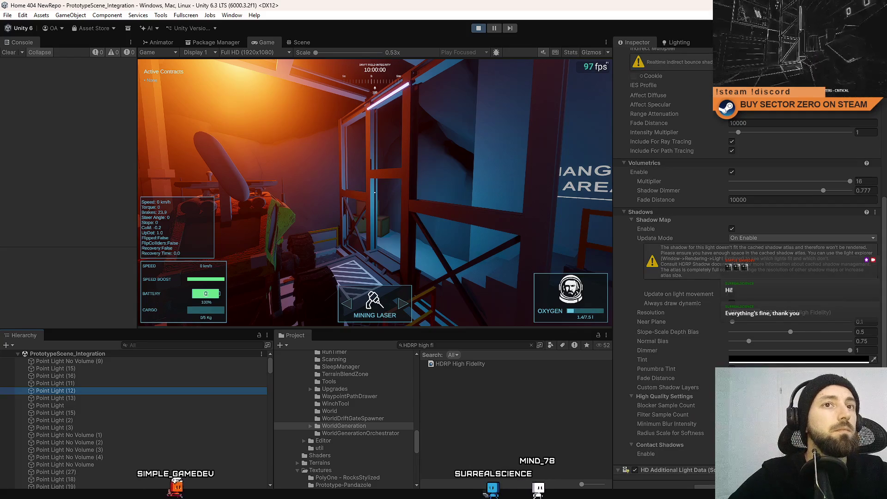
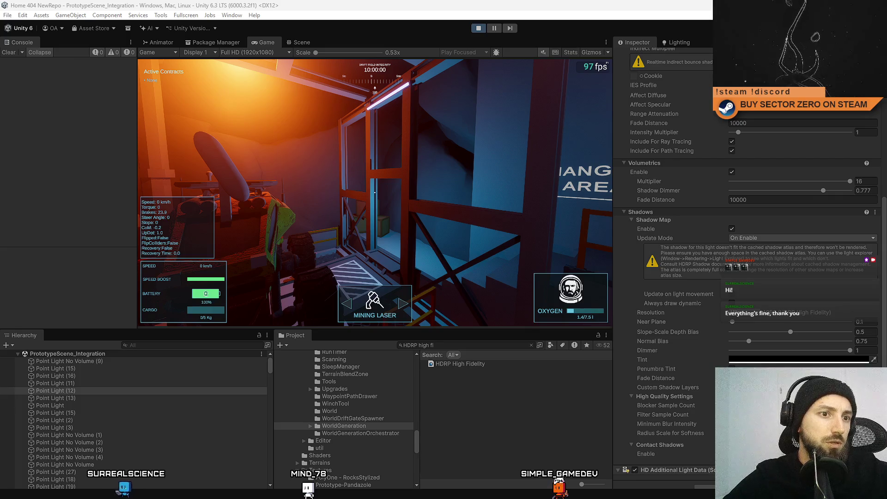
Select the HDRP High Fidelity asset and scroll down to its punctual light shadow settings
left_click(476, 365)
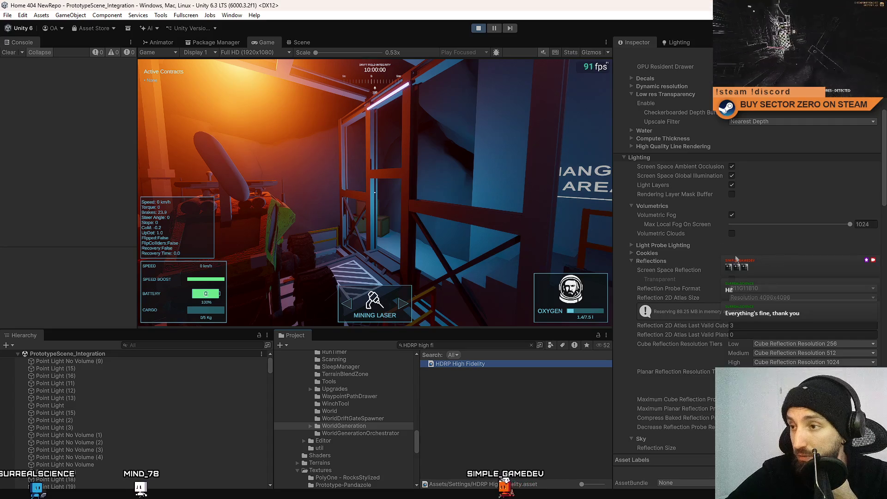
left_click(632, 245)
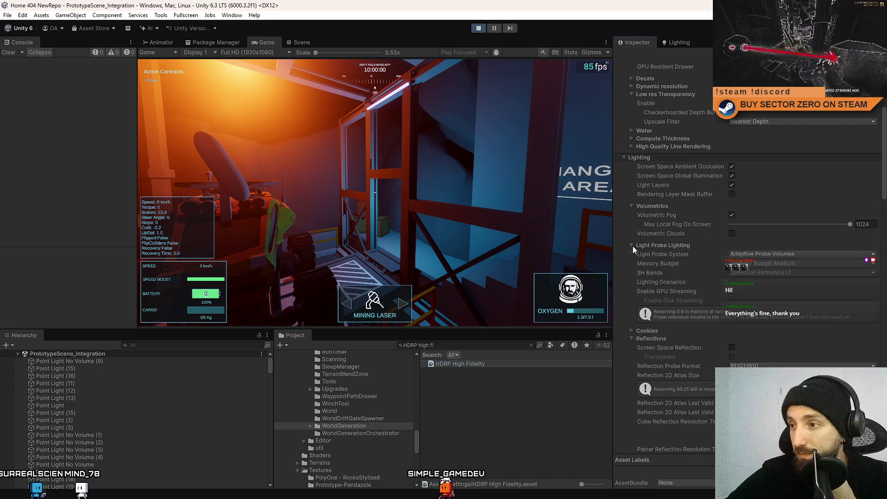
left_click(632, 245)
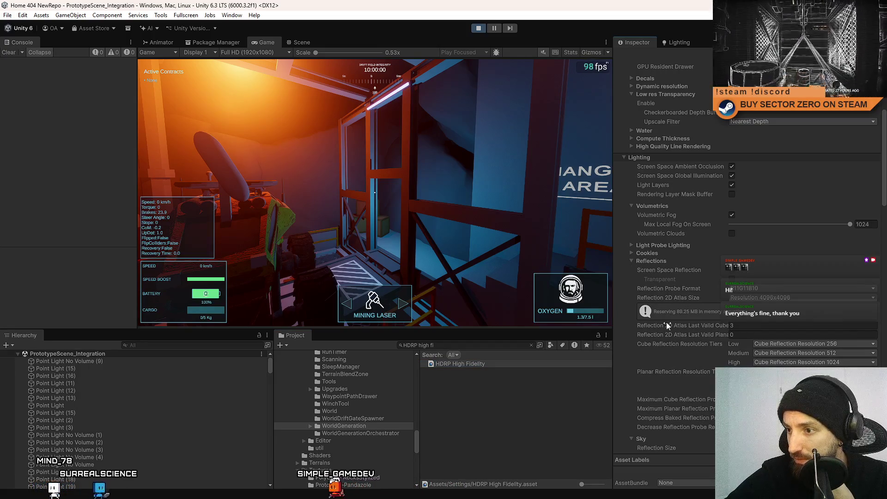
scroll(675, 316, "down", 5)
scroll(675, 317, "down", 4)
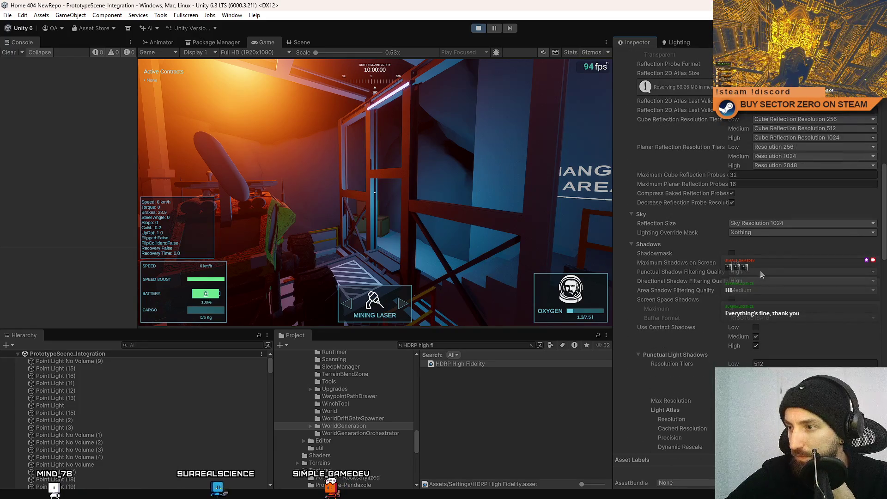
scroll(774, 351, "down", 2)
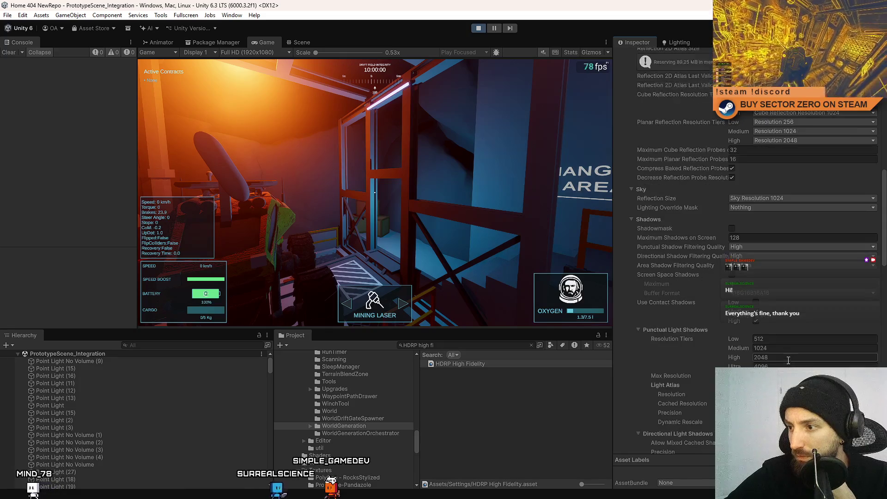
scroll(791, 352, "down", 1)
scroll(791, 351, "down", 1)
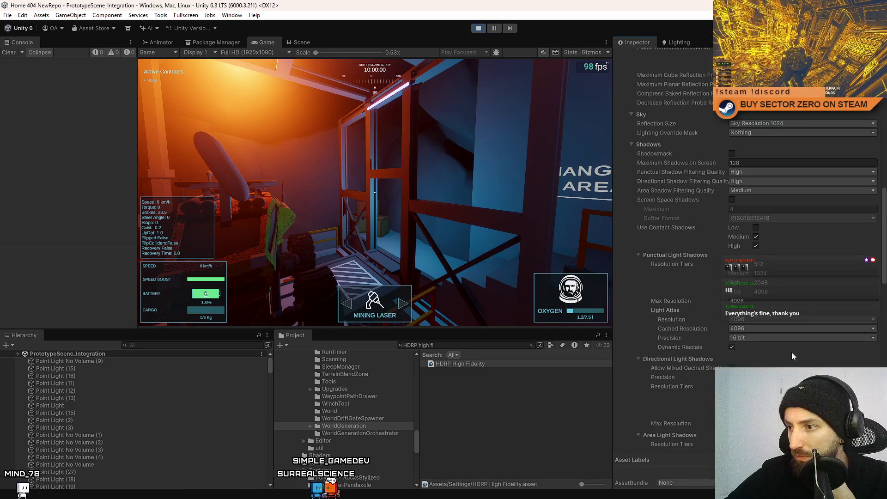
Keep the atlas precision at 16 bit and set Cached Resolution to 8192
left_click(754, 338)
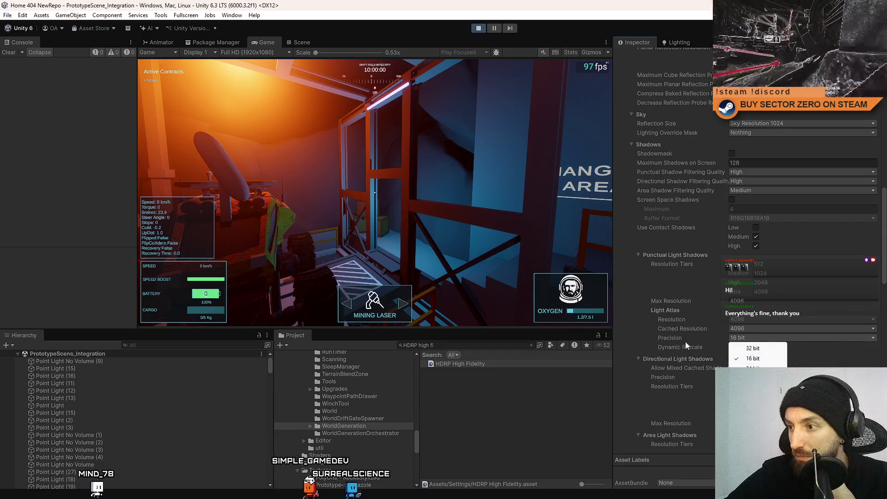
left_click(631, 333)
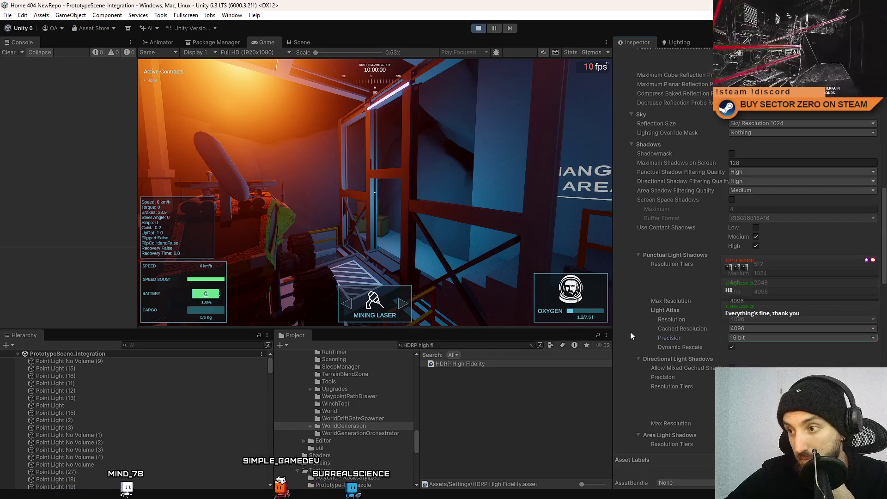
left_click(749, 328)
left_click(750, 380)
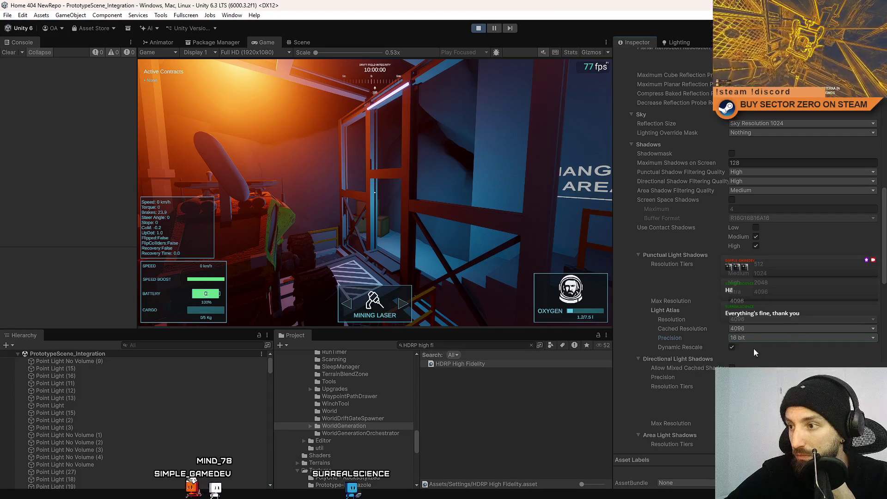
left_click(749, 327)
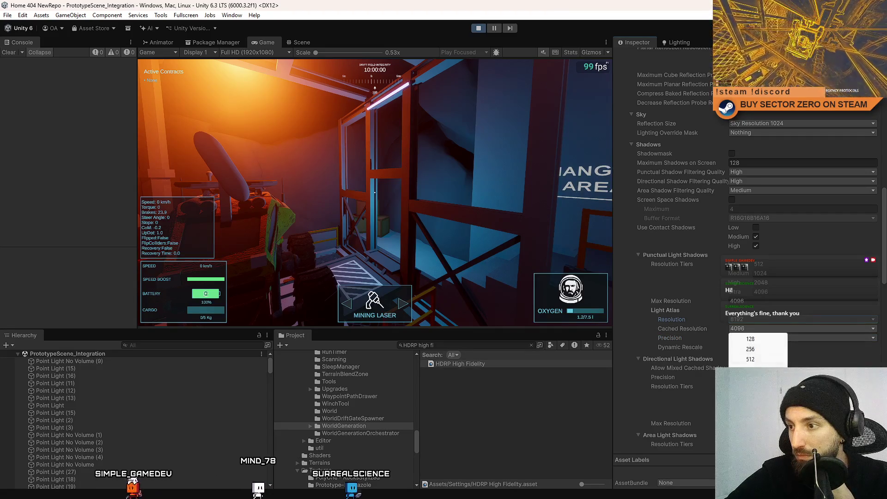
key("Escape")
left_click(779, 367)
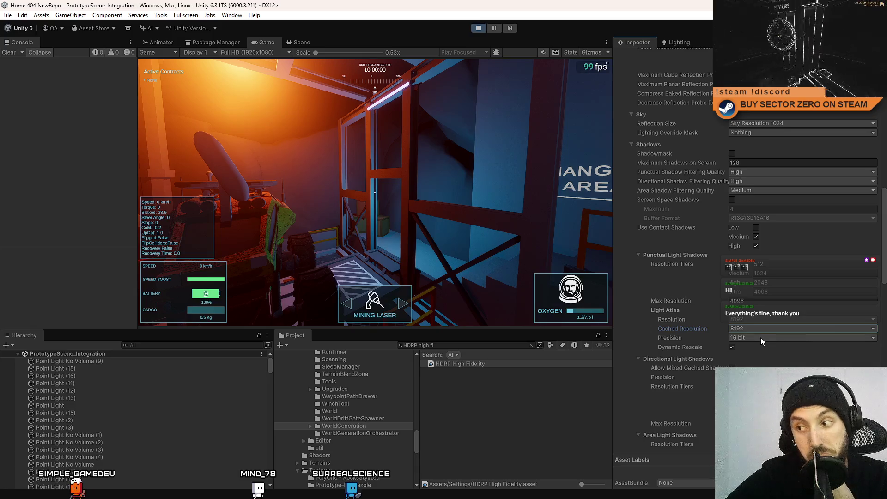
scroll(767, 339, "down", 1)
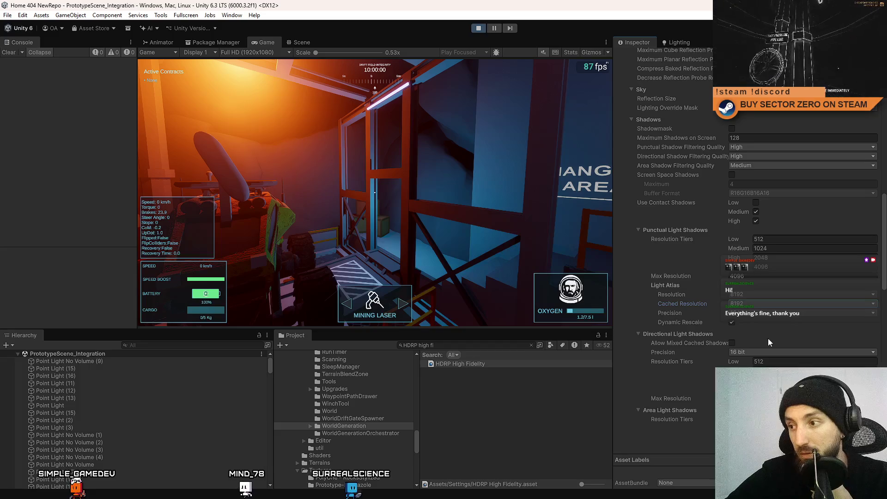
scroll(767, 338, "down", 1)
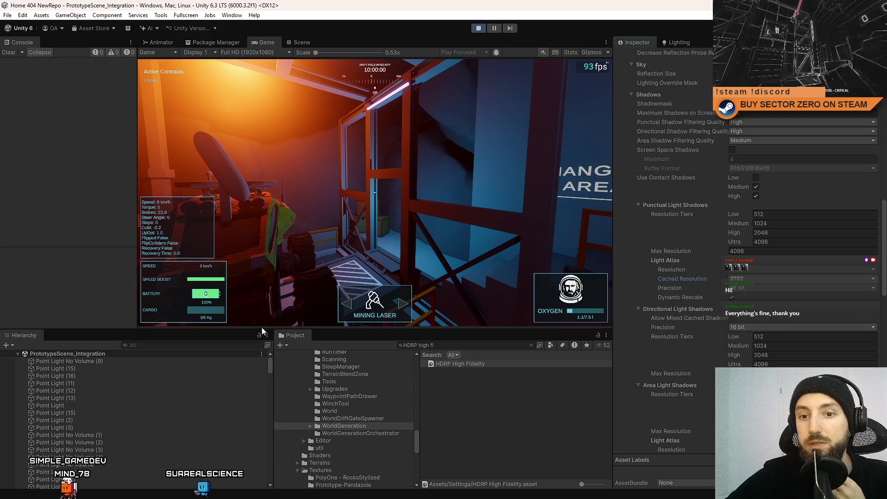
Shrink Point Light No Volume (9)'s shadow resolution to fit the atlas, then review lights (15), (16), (11)
left_click(108, 370)
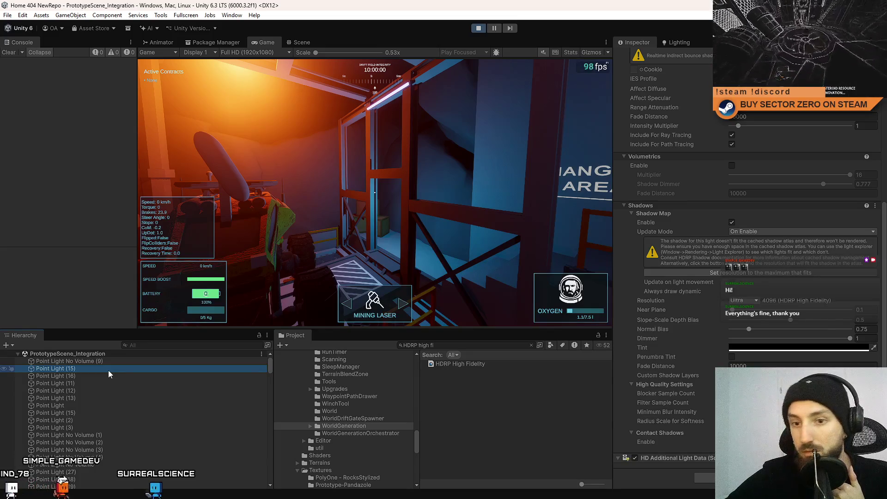
left_click(115, 362)
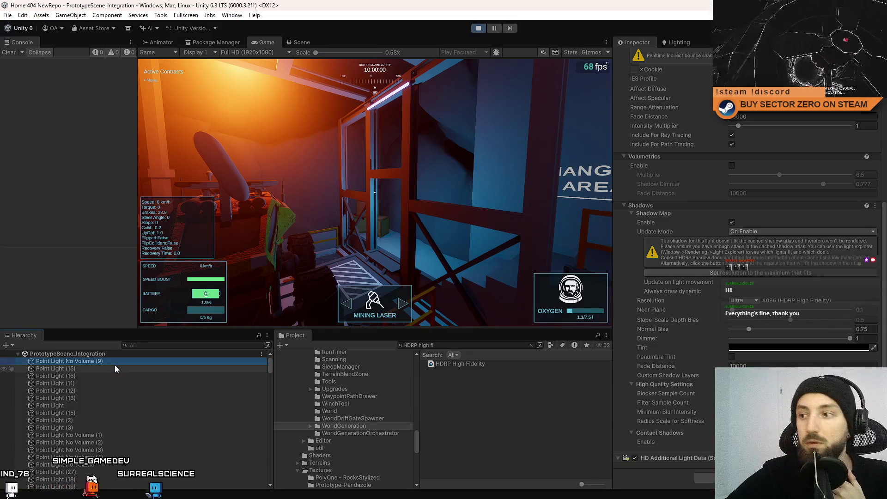
left_click(720, 275)
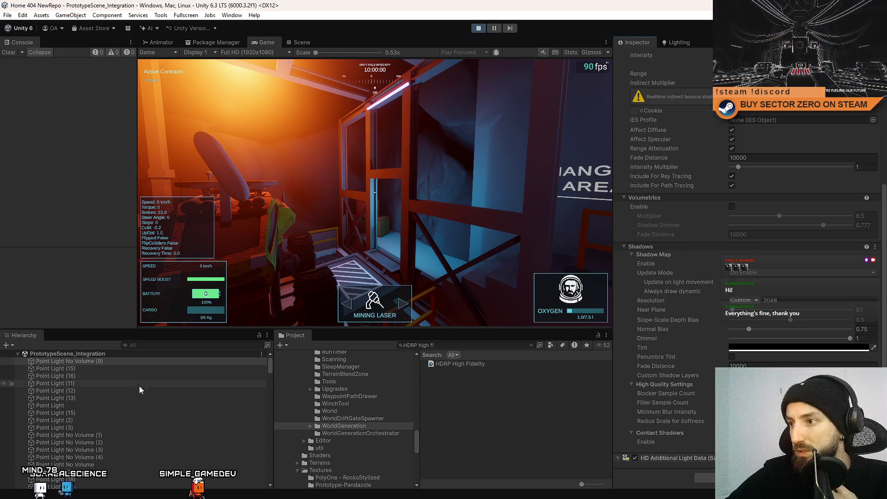
left_click(117, 368)
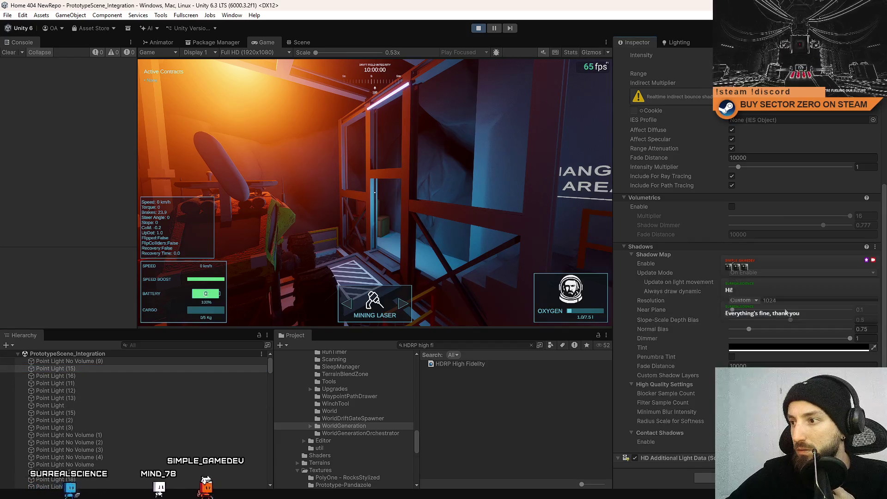
key("Down")
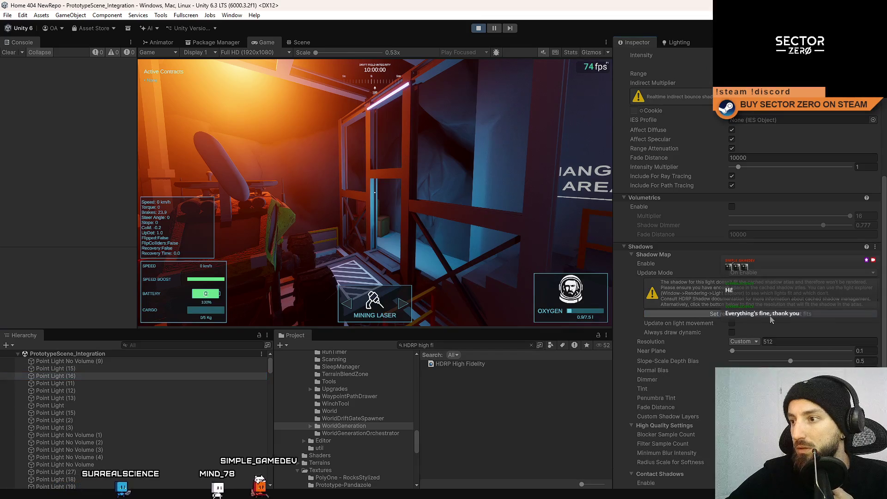
key("Down")
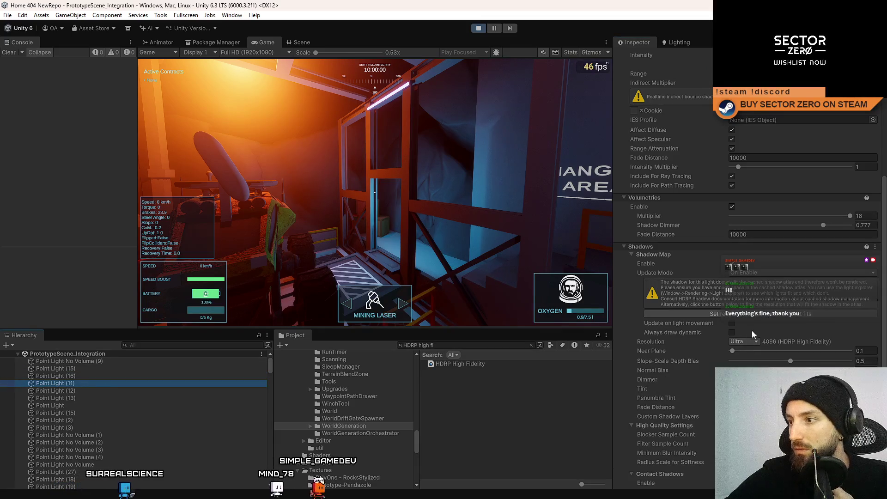
Set Point Light (12)'s shadow resolution to 128 and fit Point Light (13)'s into the atlas
left_click(109, 394)
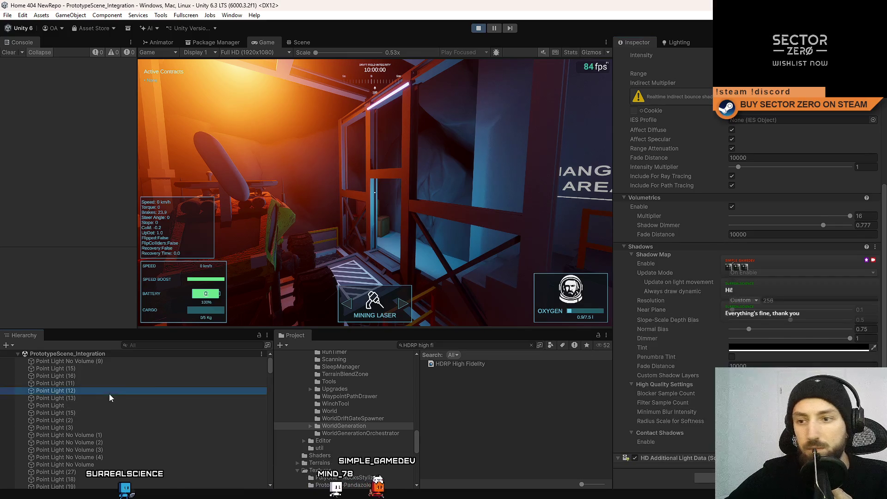
left_click(767, 300)
type("128")
key("Return")
left_click(123, 398)
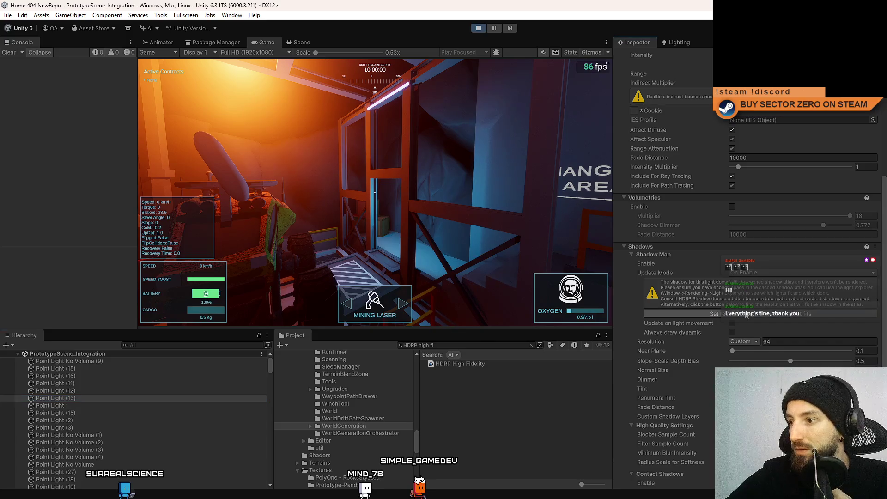
left_click(744, 315)
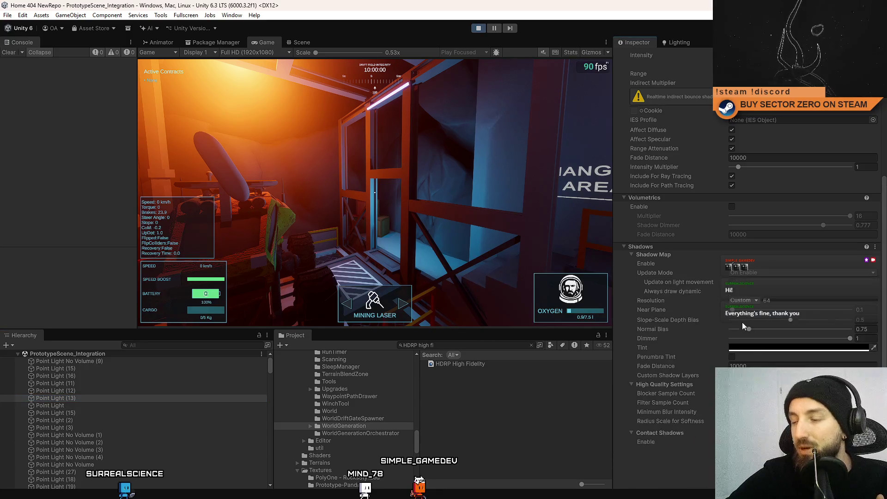
Compare the shadow settings of Point Lights (11), (13), (15) and Point Light No Volume (9)
left_click(96, 405)
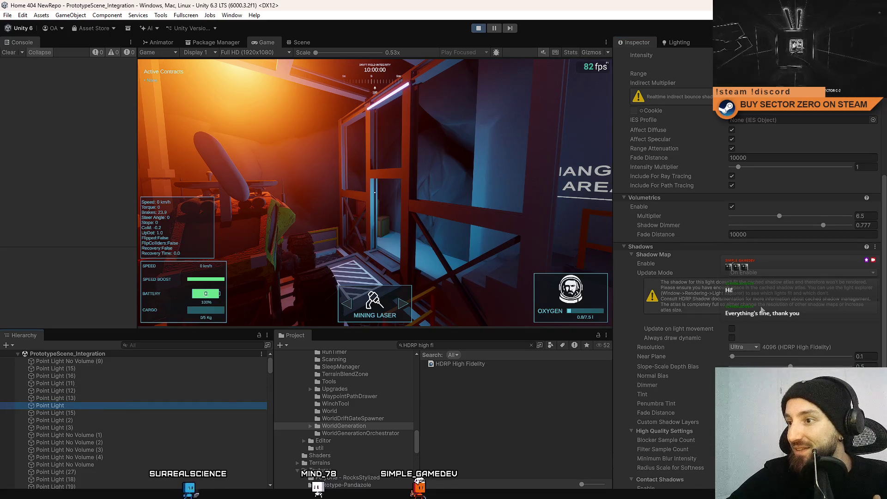
left_click(78, 384)
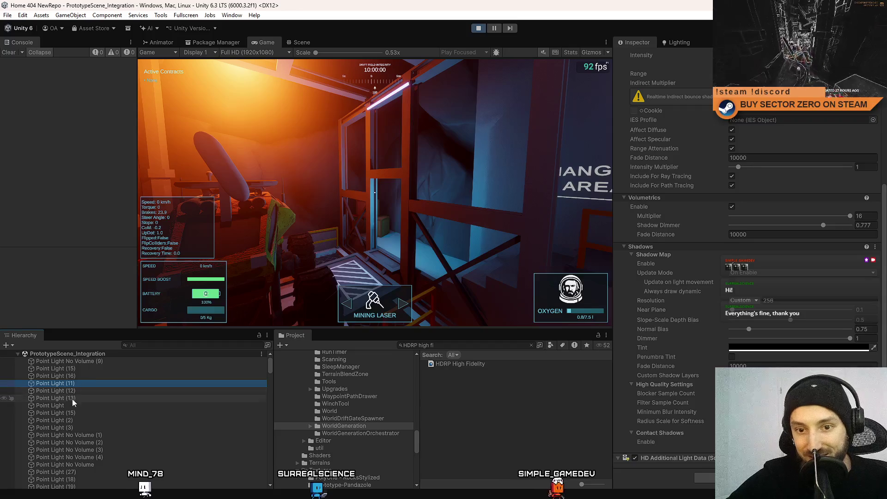
left_click(74, 398)
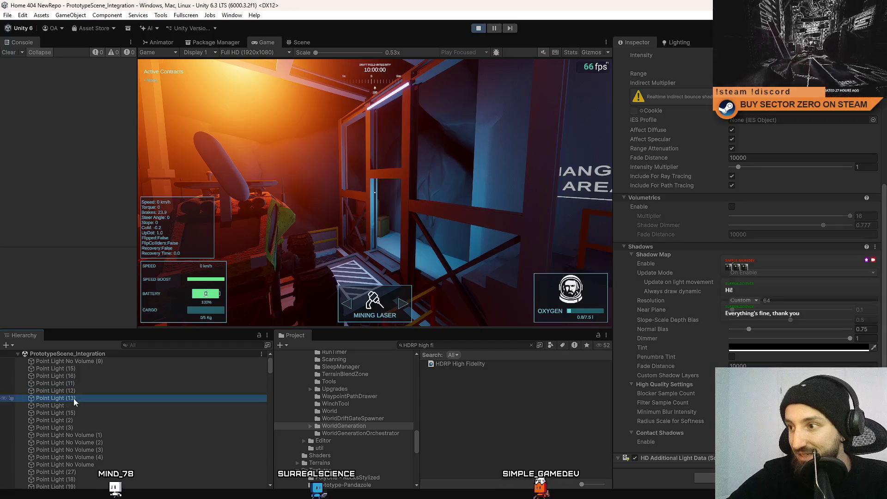
left_click(93, 361)
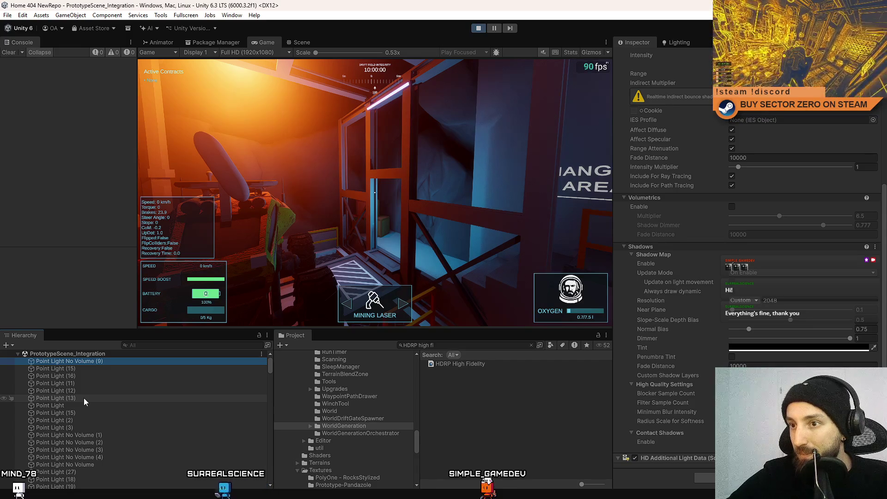
left_click(84, 397)
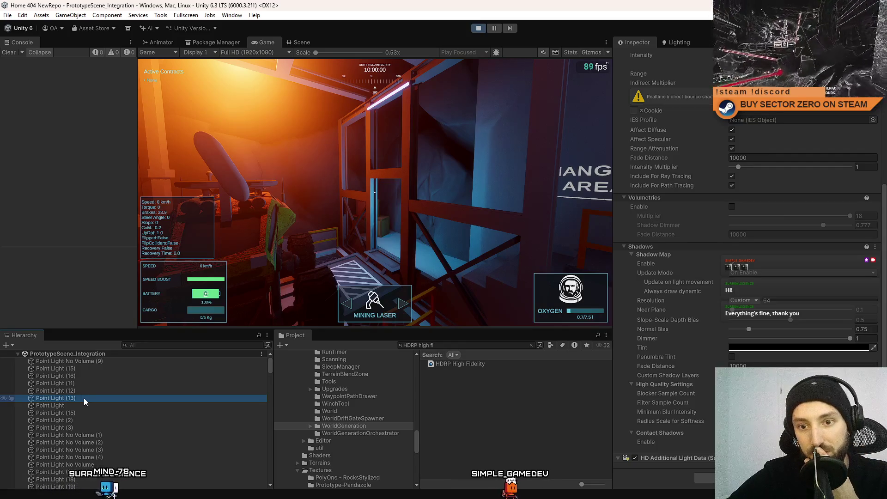
left_click(93, 362)
left_click(84, 366)
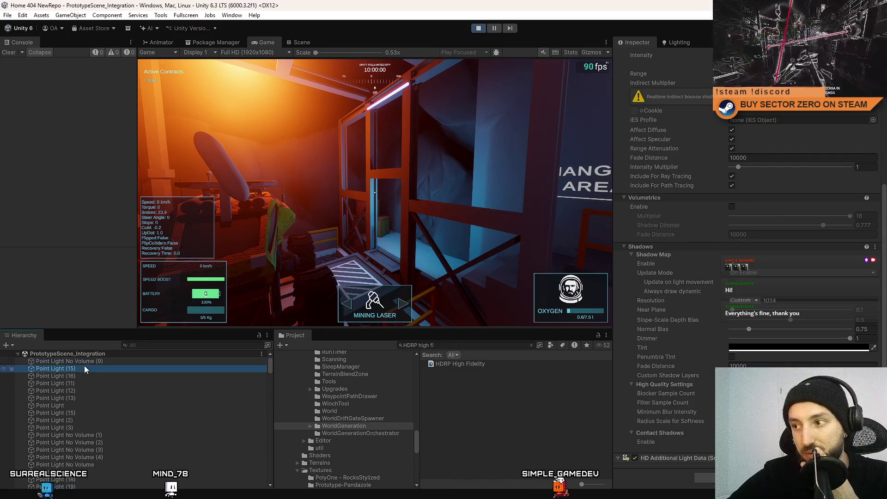
left_click(70, 381)
left_click(73, 390)
left_click(71, 398)
Check the remaining point lights down to Point Light No Volume (2), then show the HDRP High Fidelity asset
left_click(65, 413)
left_click(71, 404)
left_click(74, 391)
left_click(76, 383)
left_click(77, 376)
left_click(74, 405)
left_click(74, 412)
left_click(73, 419)
left_click(71, 435)
left_click(75, 441)
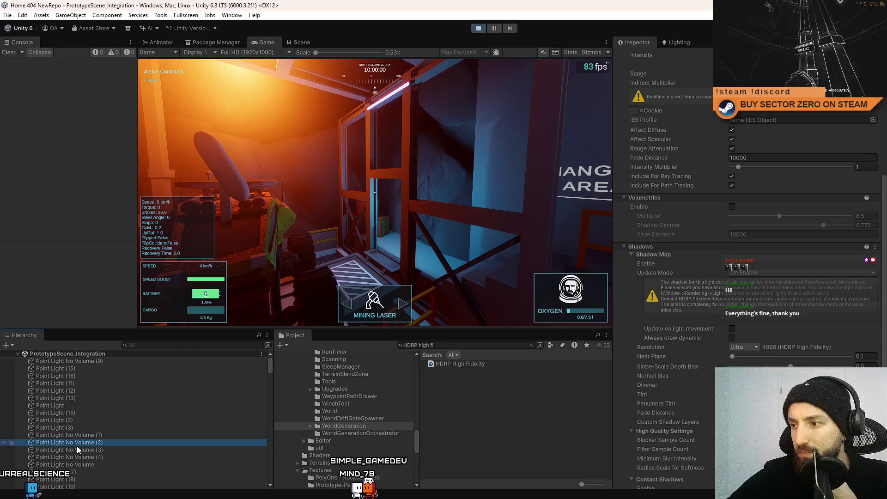
left_click(77, 444)
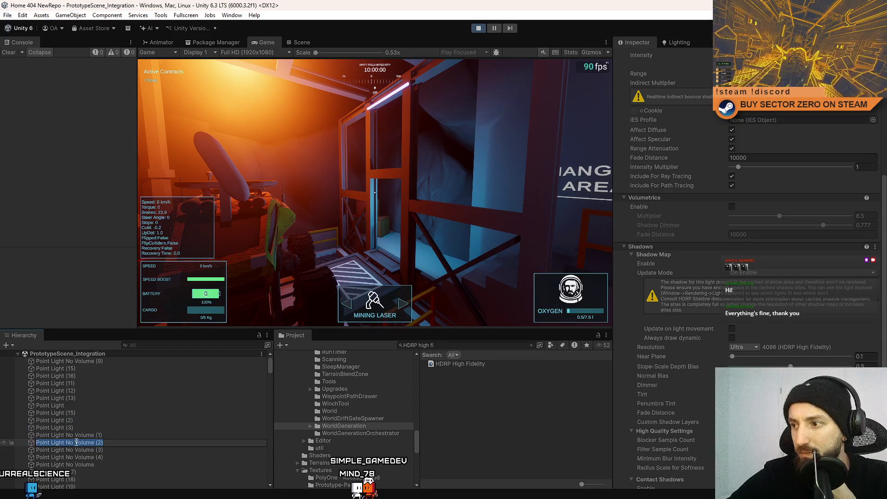
left_click(113, 391)
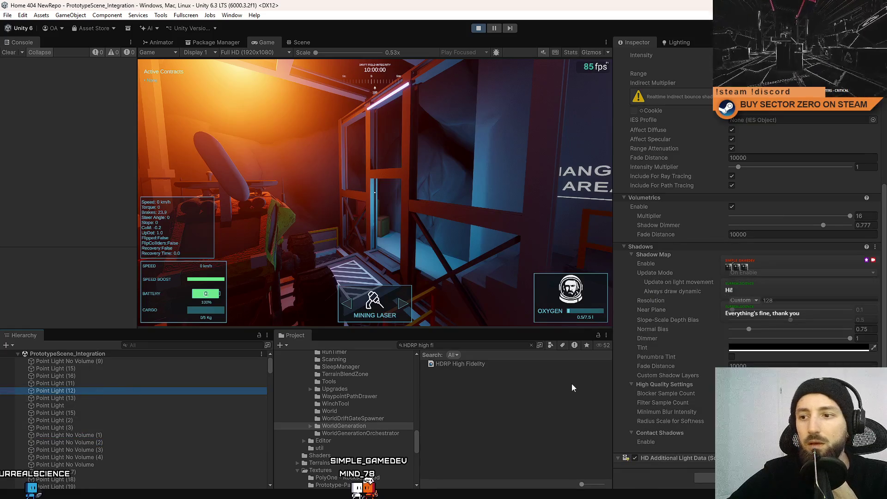
left_click(507, 364)
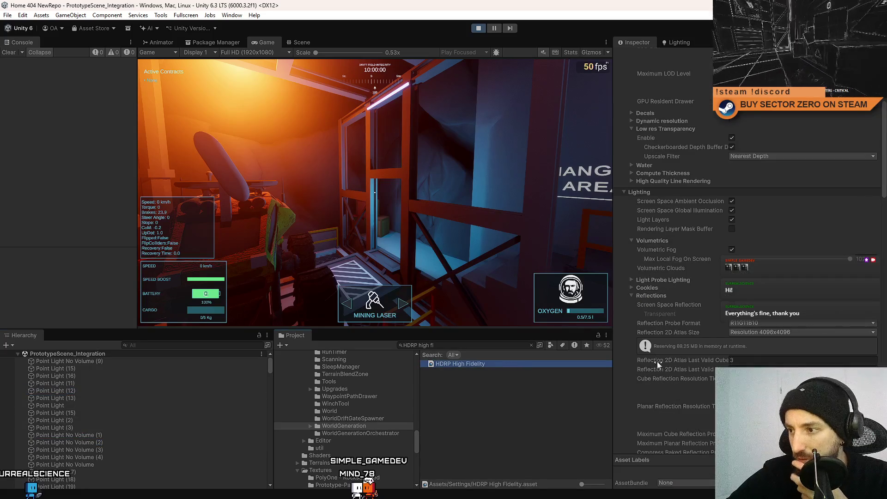
Set both the punctual light atlas Resolution and Cached Resolution to 16384
left_click(774, 334)
left_click(623, 317)
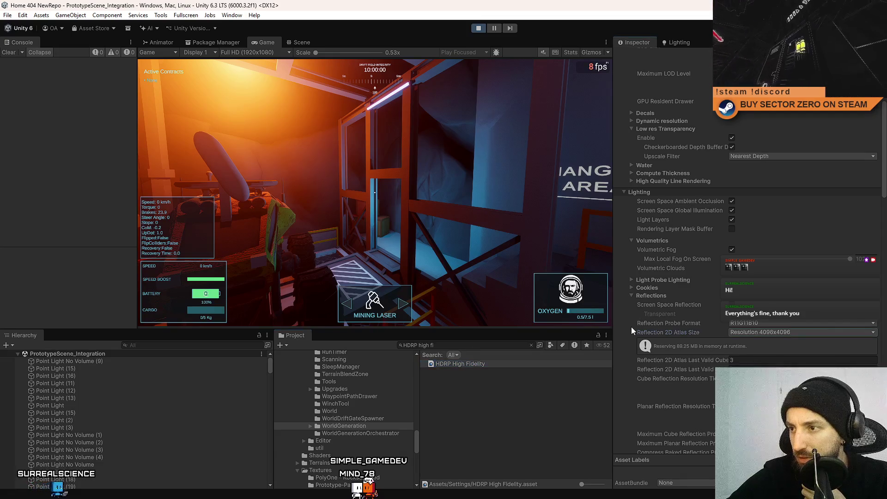
scroll(631, 326, "down", 10)
scroll(643, 326, "down", 5)
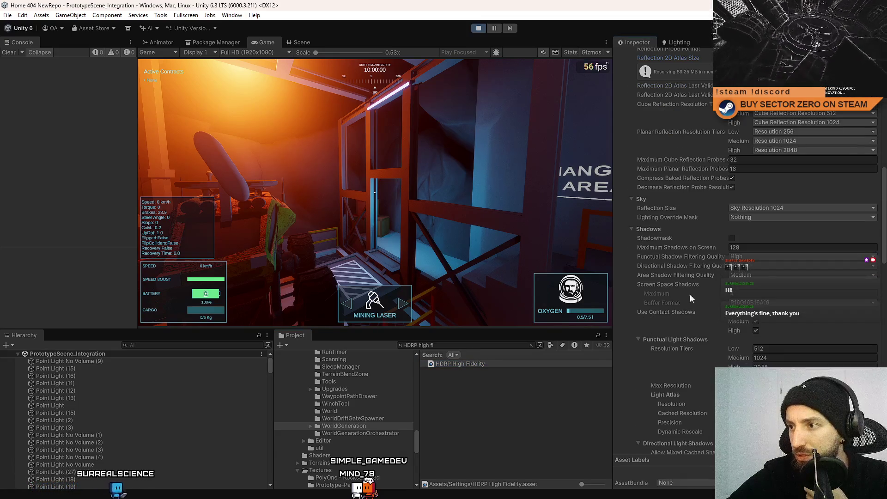
left_click(755, 280)
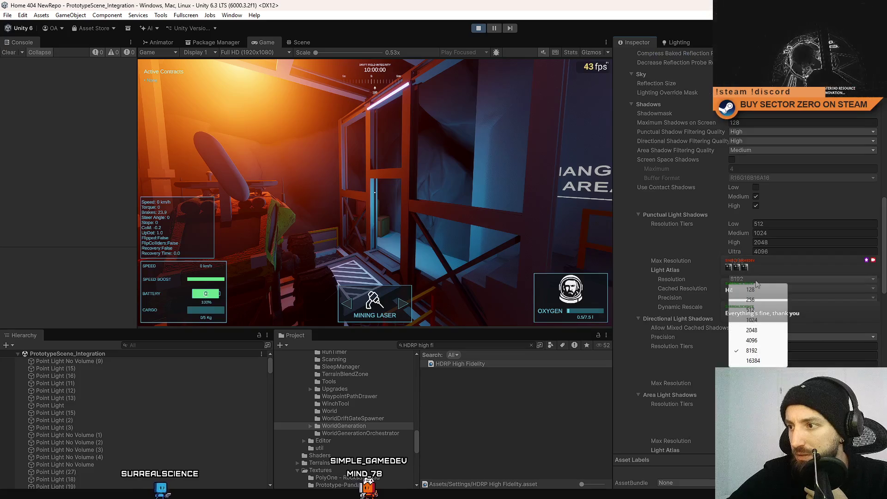
left_click(752, 360)
left_click(751, 289)
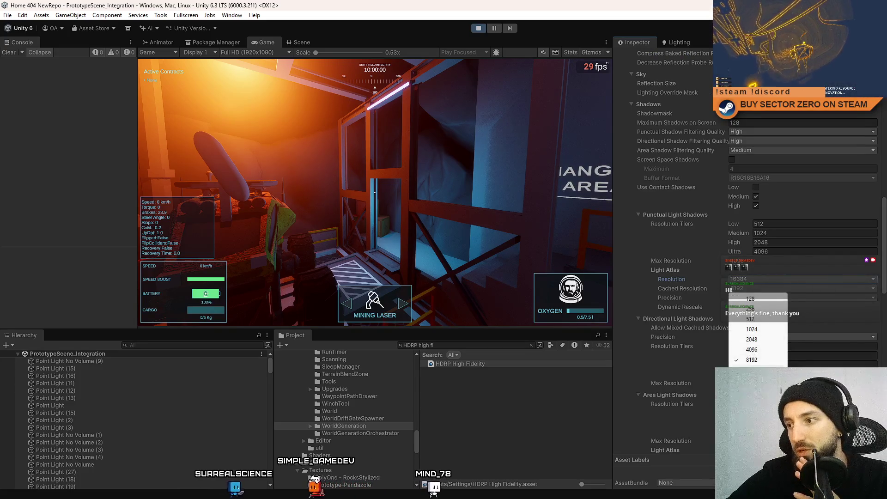
left_click(752, 370)
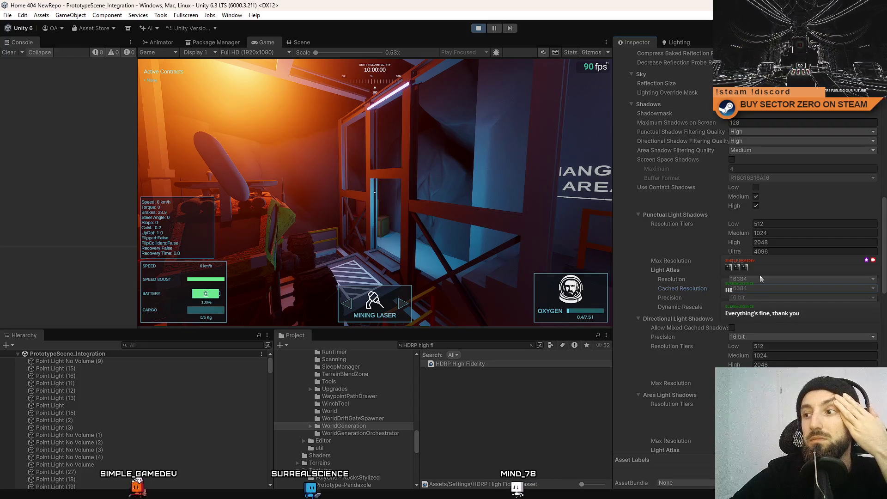
left_click(91, 361)
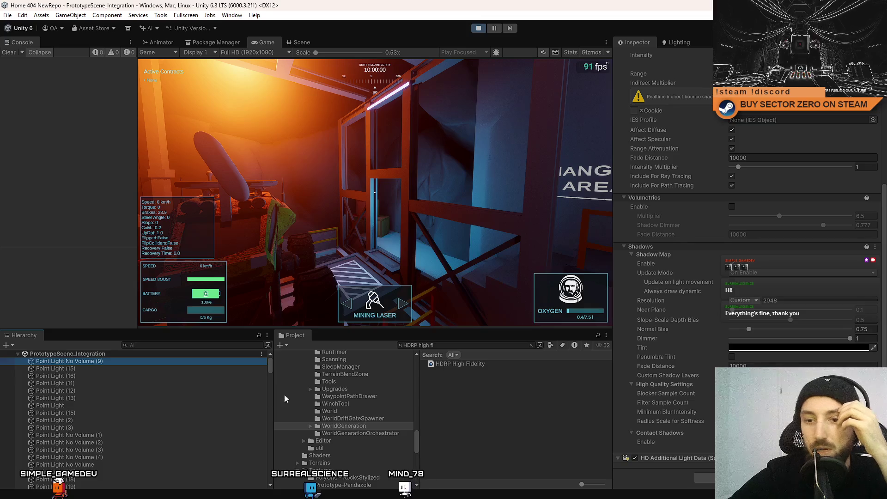
left_click(165, 368)
left_click(159, 376)
left_click(154, 383)
left_click(153, 390)
left_click(147, 398)
left_click(140, 412)
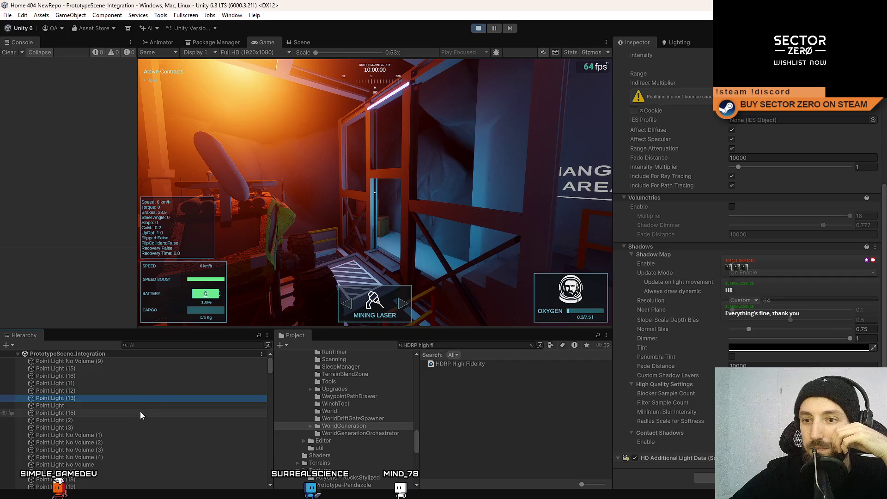
left_click(134, 418)
left_click(133, 425)
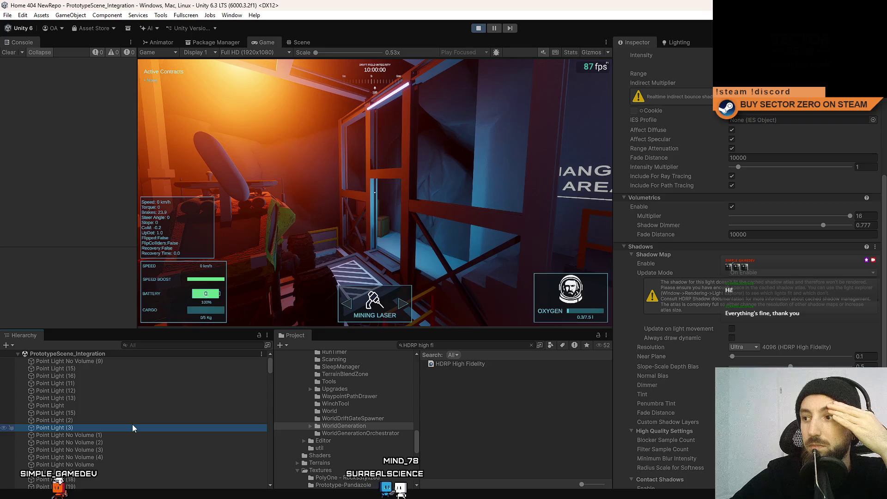
left_click(134, 434)
left_click(136, 425)
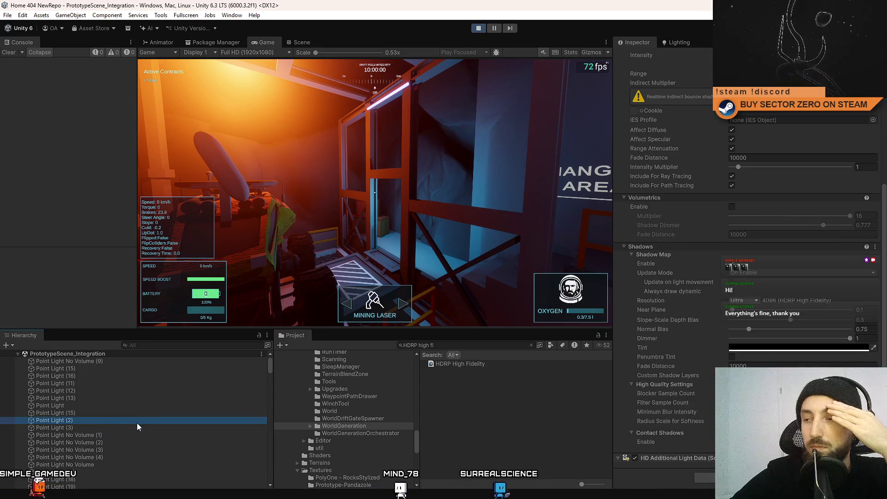
left_click(135, 428)
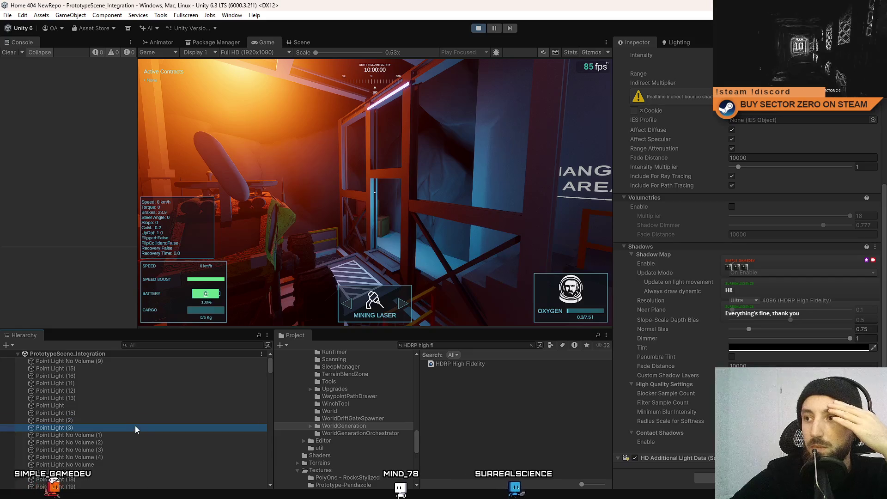
left_click(94, 360)
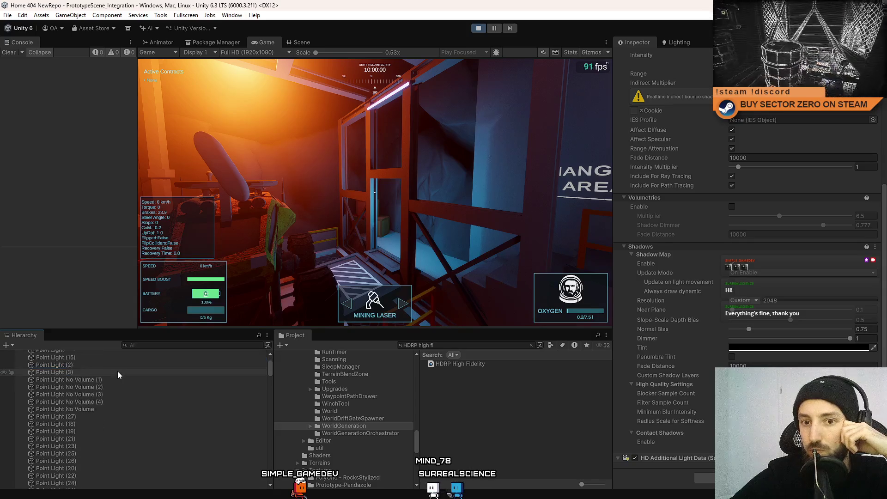
left_click(459, 366)
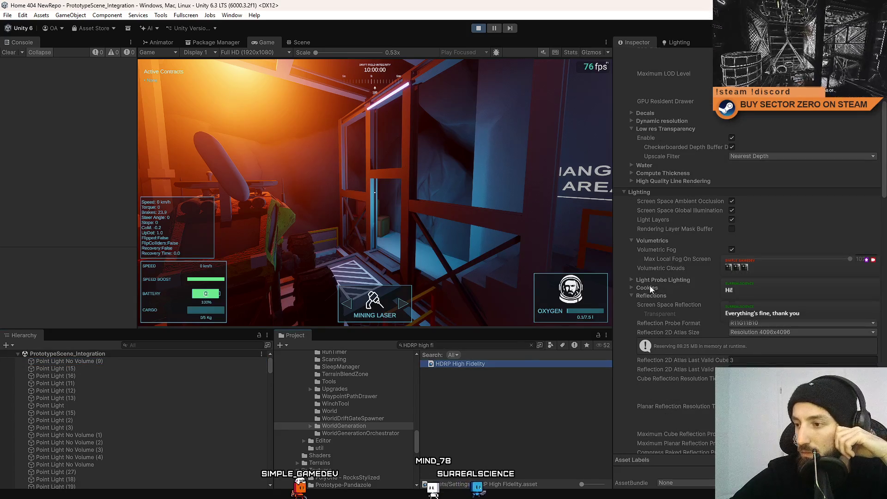
scroll(748, 277, "down", 10)
scroll(732, 278, "down", 10)
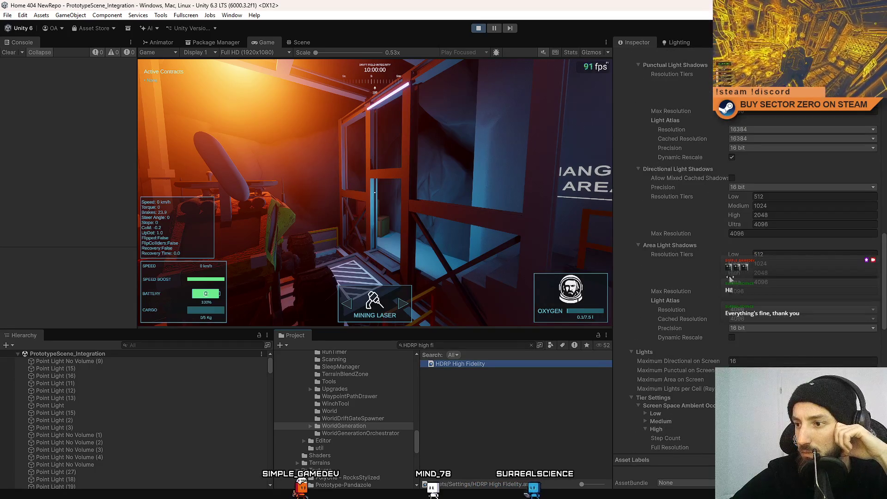
scroll(717, 280, "up", 3)
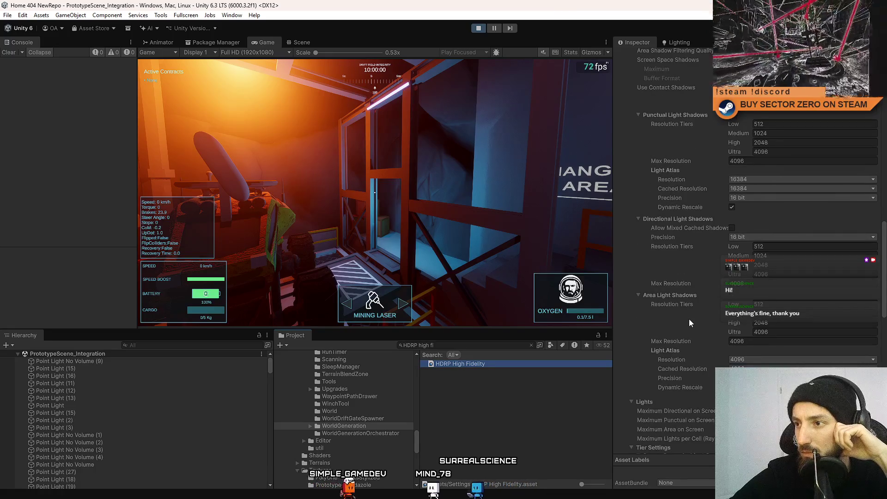
scroll(710, 307, "up", 9)
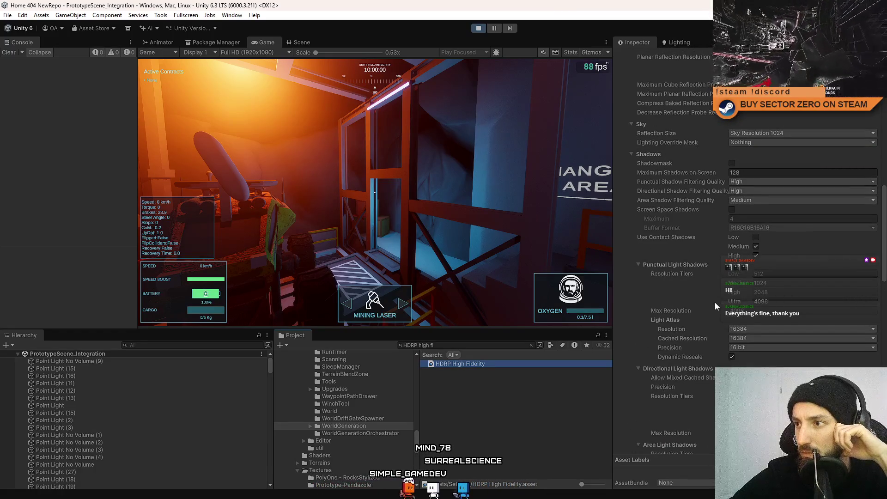
scroll(745, 276, "down", 3)
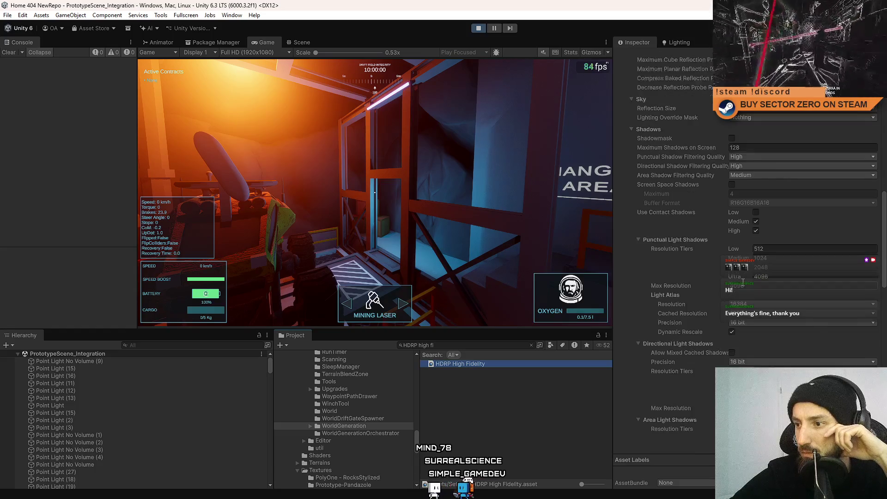
scroll(753, 318, "up", 5)
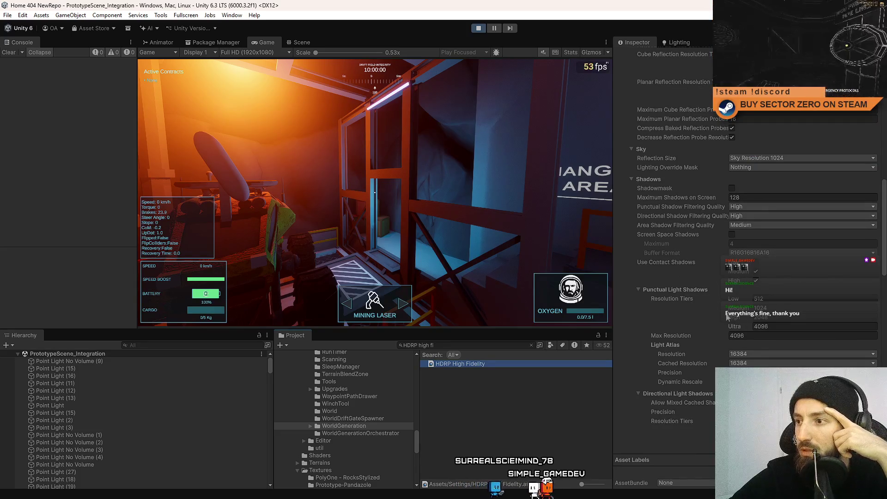
scroll(727, 316, "down", 2)
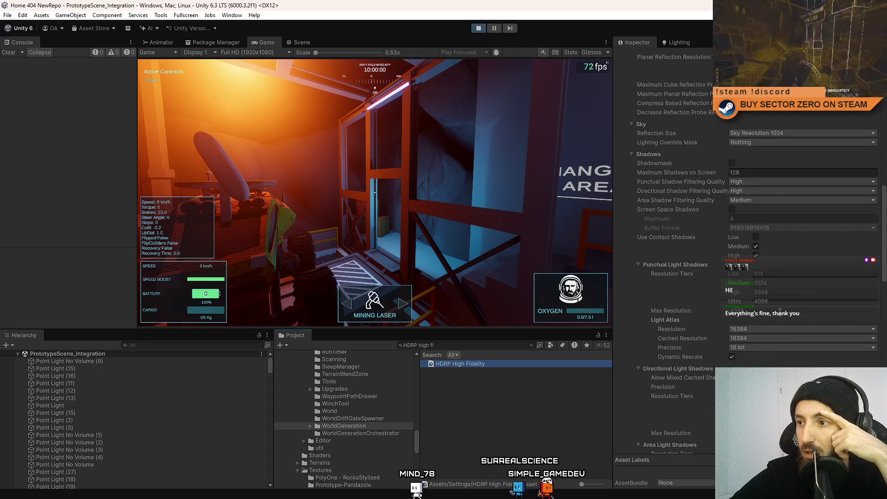
left_click(755, 329)
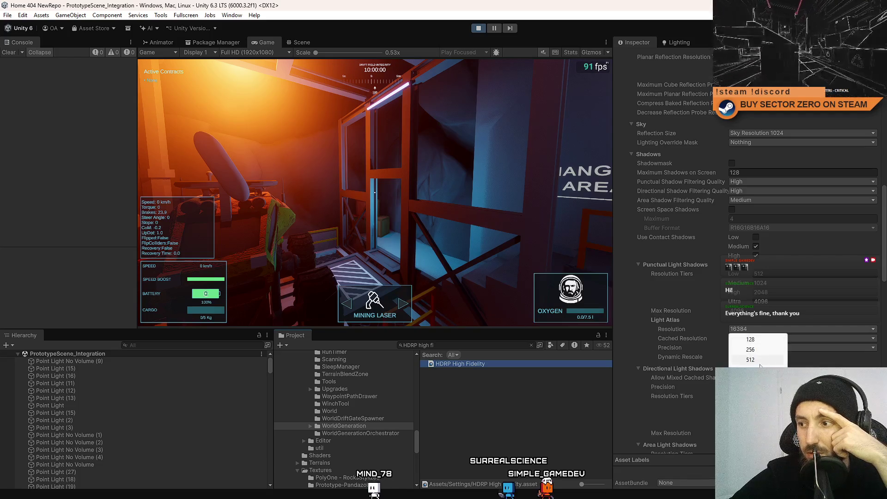
left_click(755, 345)
key("Escape")
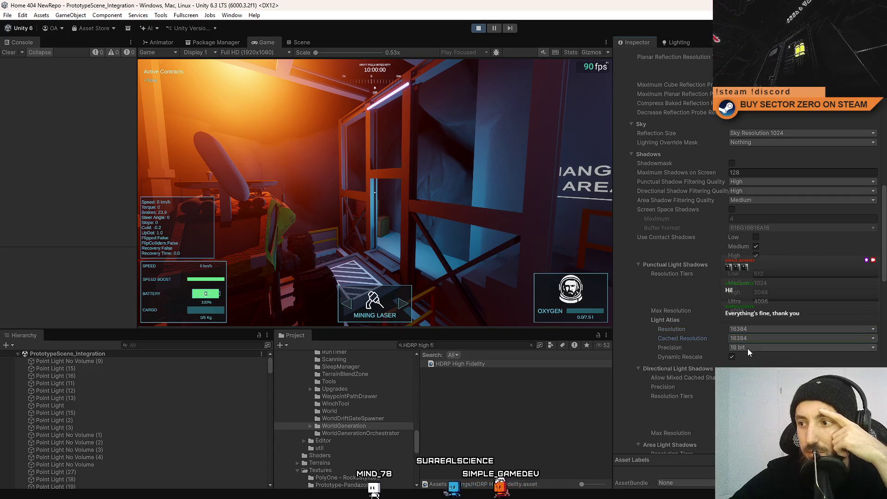
left_click(747, 347)
left_click(733, 361)
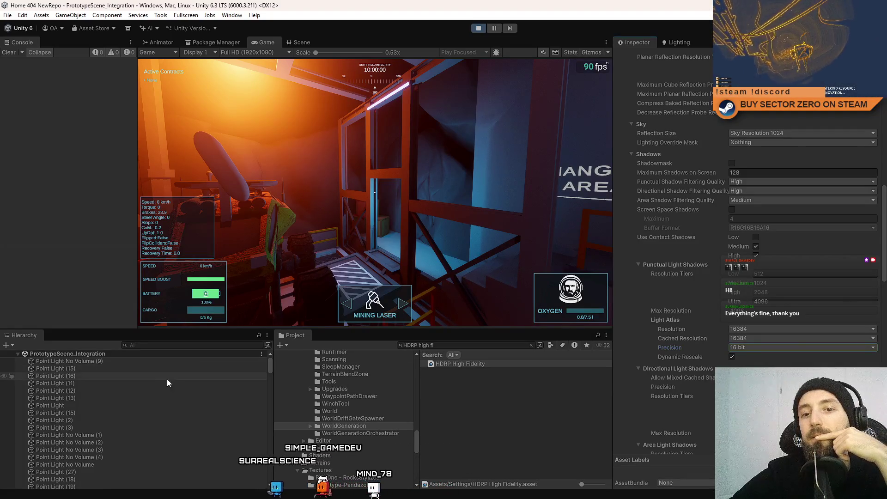
left_click(155, 368)
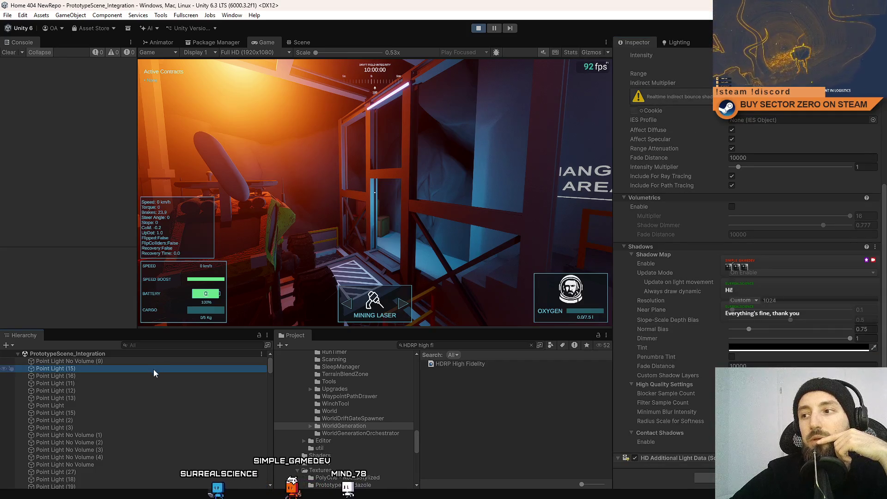
Narrow the selection from the point light group to Point Light No Volume (9) and view its Shadows section
key("Up")
scroll(152, 371, "down", 5)
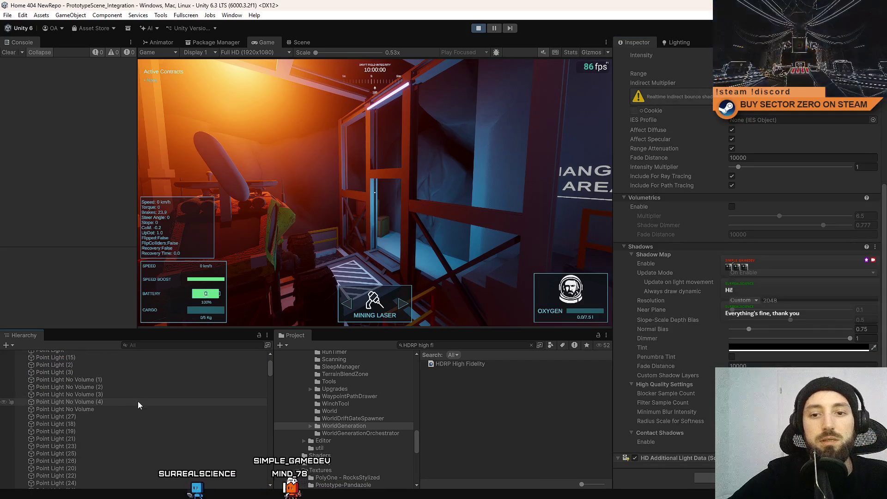
left_click(90, 434, "shift")
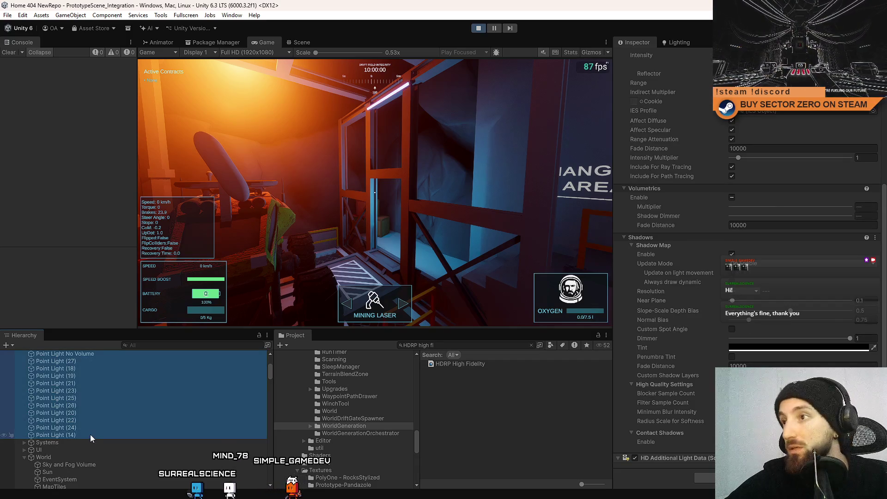
scroll(830, 245, "up", 4)
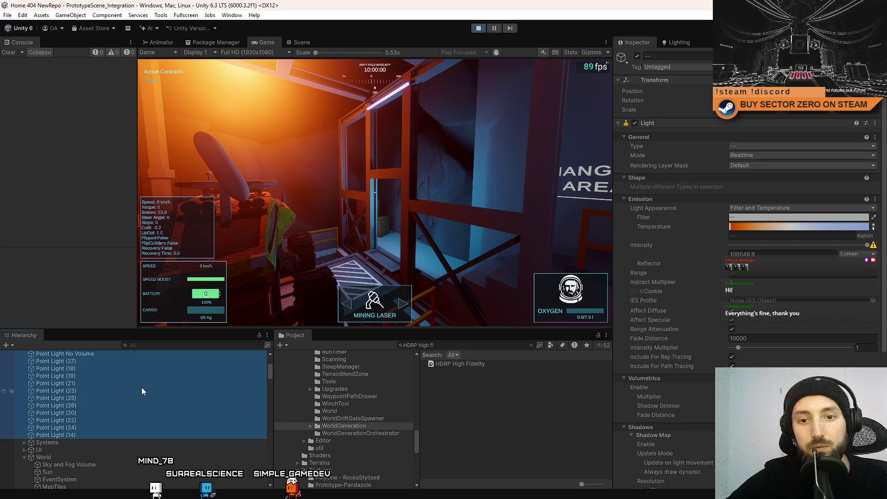
scroll(142, 388, "up", 5)
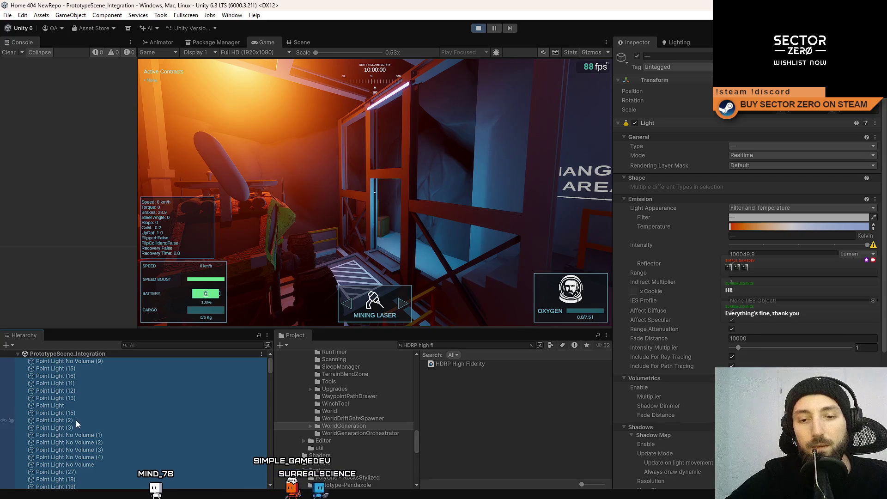
scroll(93, 419, "down", 4)
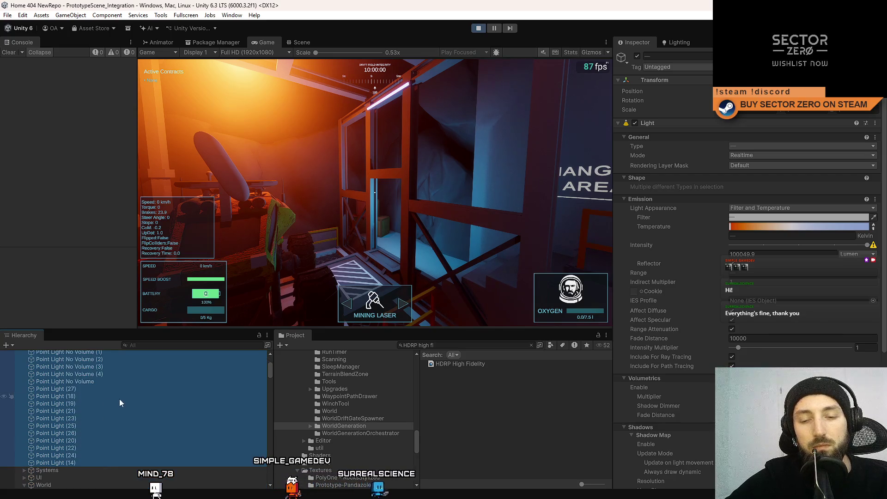
scroll(124, 400, "up", 4)
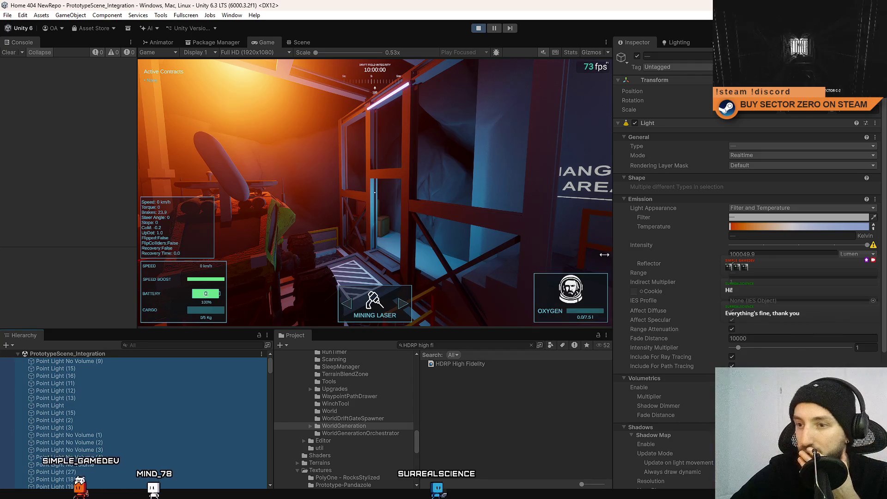
scroll(761, 262, "down", 5)
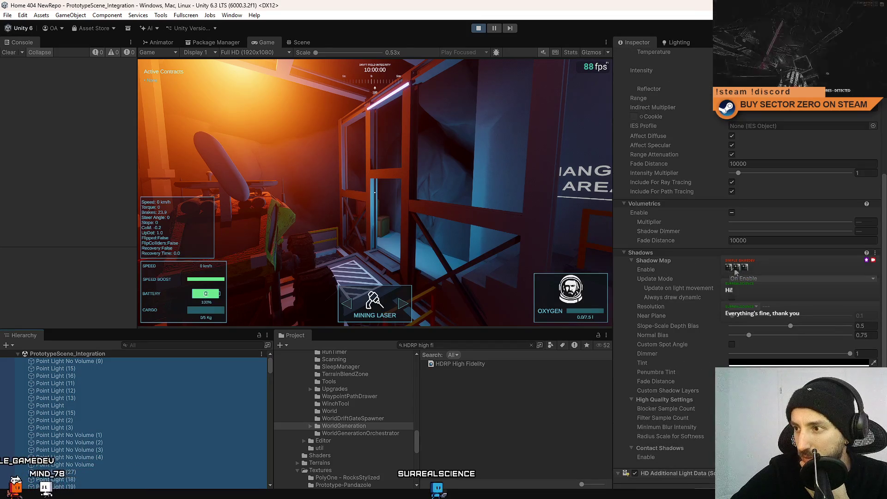
left_click(118, 361)
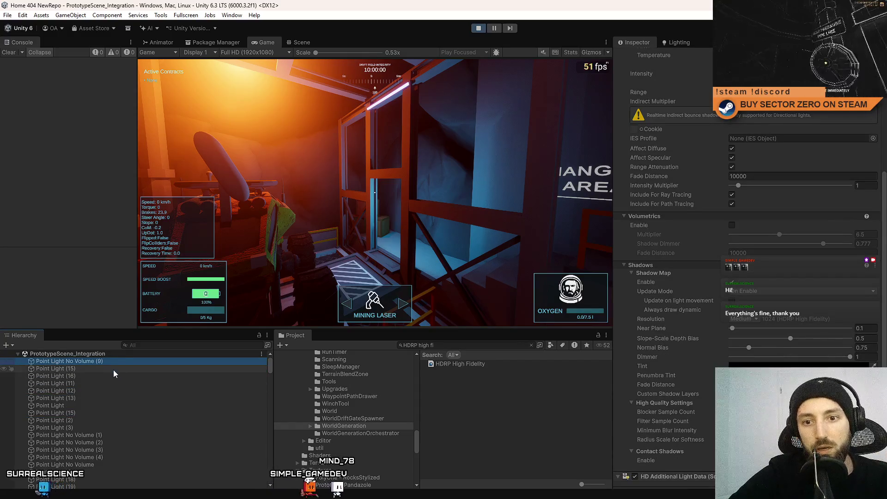
scroll(114, 383, "down", 5)
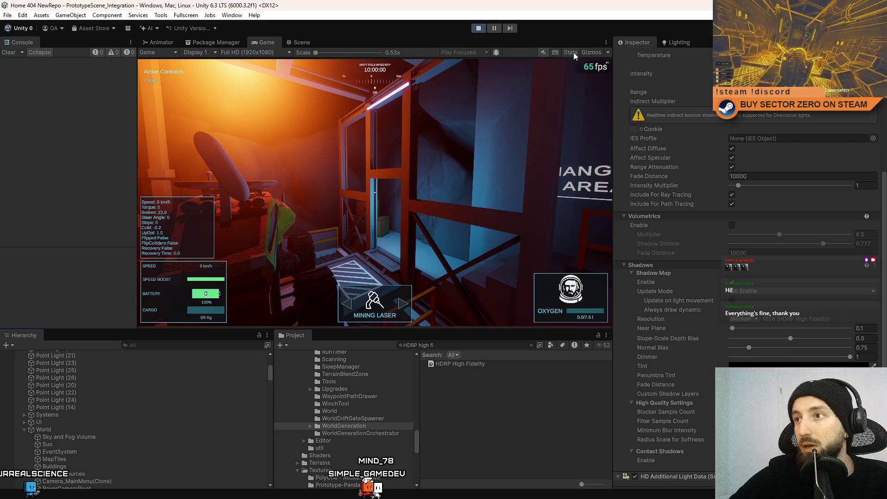
left_click(573, 52)
mouse_move(483, 198)
left_mouse_down()
mouse_move(436, 212)
mouse_move(403, 207)
mouse_move(408, 193)
mouse_move(388, 185)
mouse_move(443, 176)
mouse_move(256, 162)
mouse_move(301, 156)
mouse_move(305, 143)
mouse_move(248, 124)
mouse_move(252, 142)
mouse_move(79, 128)
mouse_move(131, 180)
mouse_move(262, 167)
mouse_move(35, 144)
mouse_move(298, 178)
mouse_move(415, 120)
left_mouse_up()
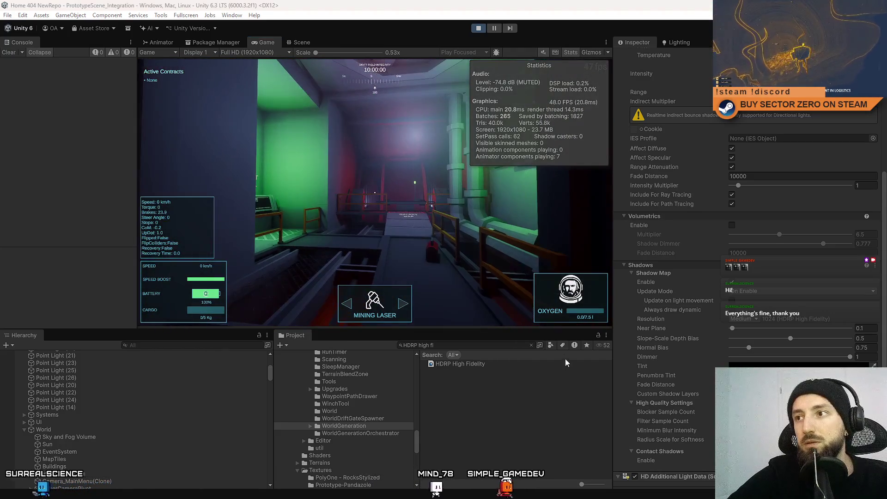
left_click(571, 52)
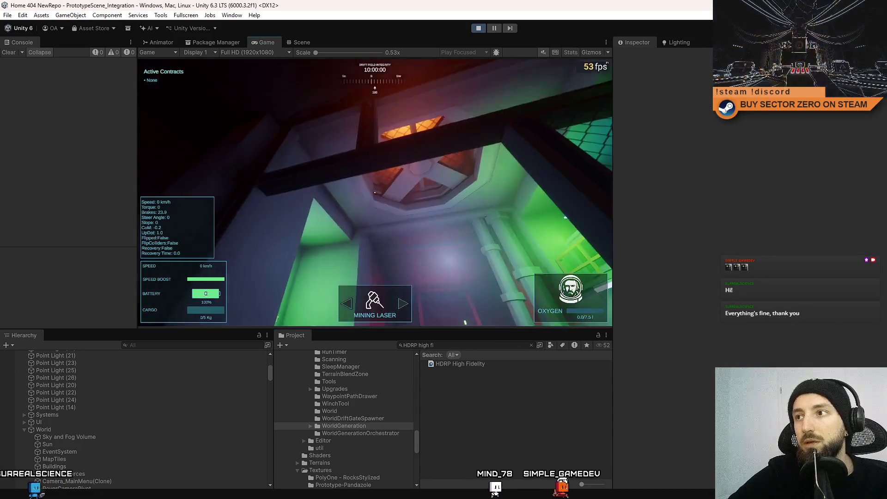
mouse_move(375, 192)
left_mouse_down()
mouse_move(277, 192)
mouse_move(461, 193)
mouse_move(318, 192)
mouse_move(416, 192)
mouse_move(332, 199)
mouse_move(332, 230)
mouse_move(375, 185)
mouse_move(365, 152)
mouse_move(361, 198)
mouse_move(337, 194)
mouse_move(369, 190)
mouse_move(358, 183)
left_mouse_up()
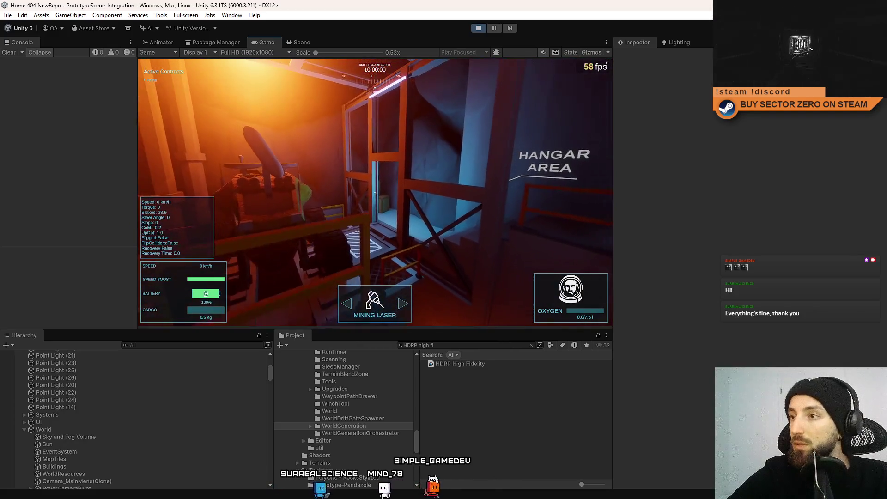
Pause the game, select all lights, and set their shadow resolution to High, toggling shadows to compare
key("Escape")
key("Escape")
left_click(83, 408)
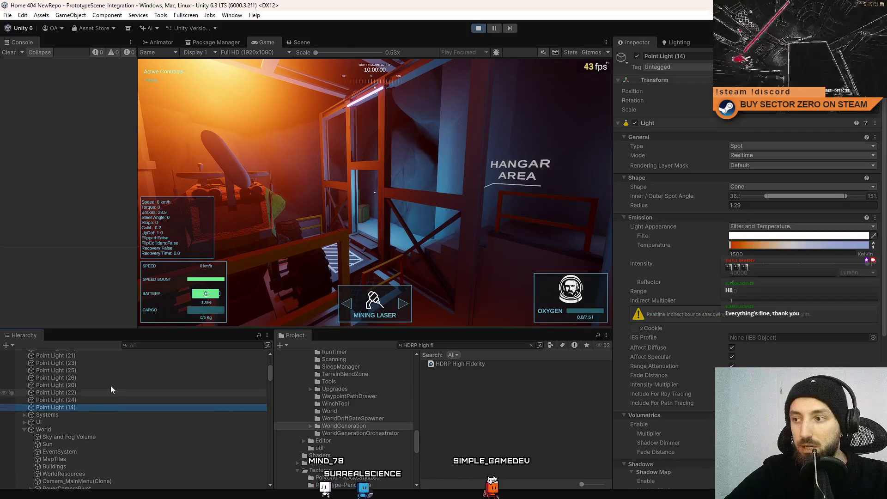
scroll(115, 389, "up", 5)
scroll(114, 389, "up", 2)
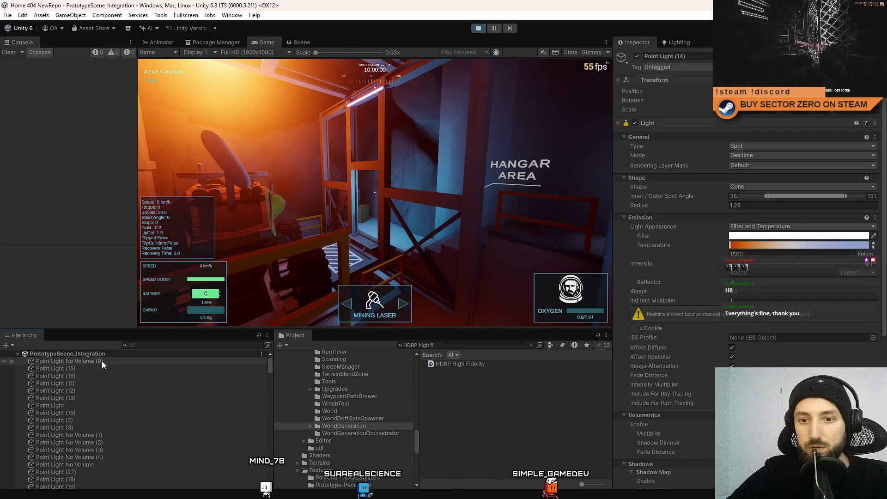
key("ctrl+a")
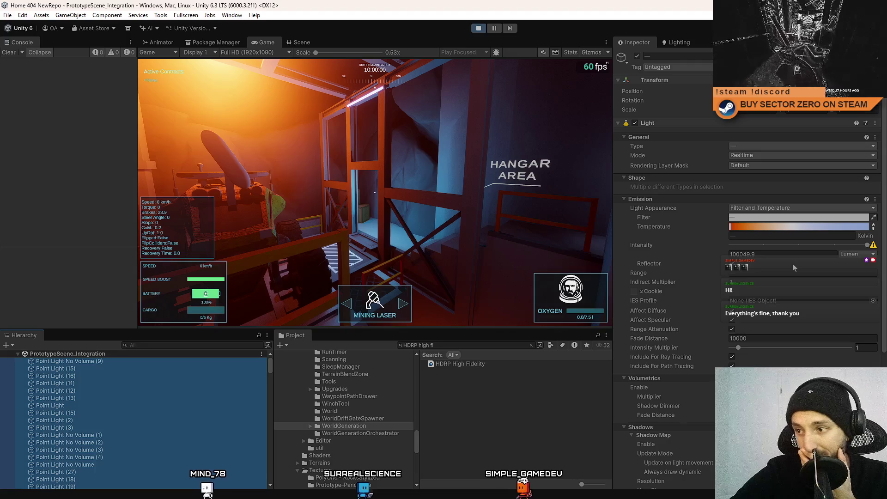
scroll(791, 262, "down", 8)
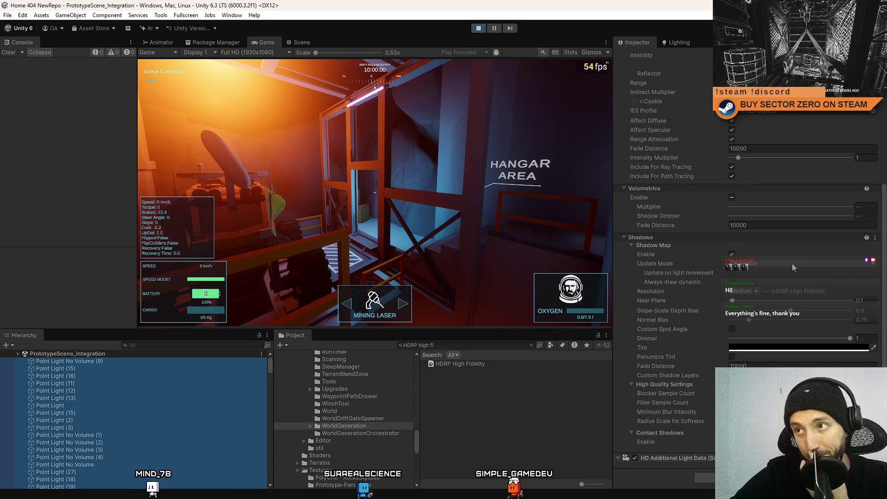
left_click(747, 291)
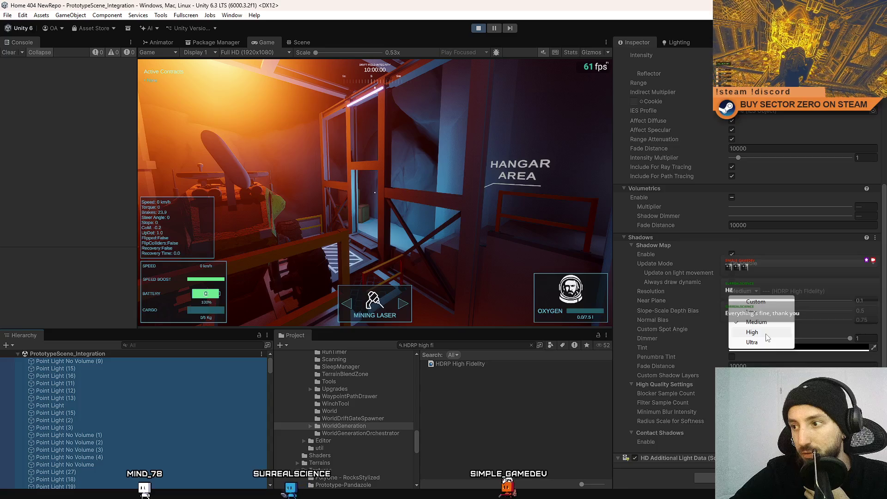
left_click(752, 332)
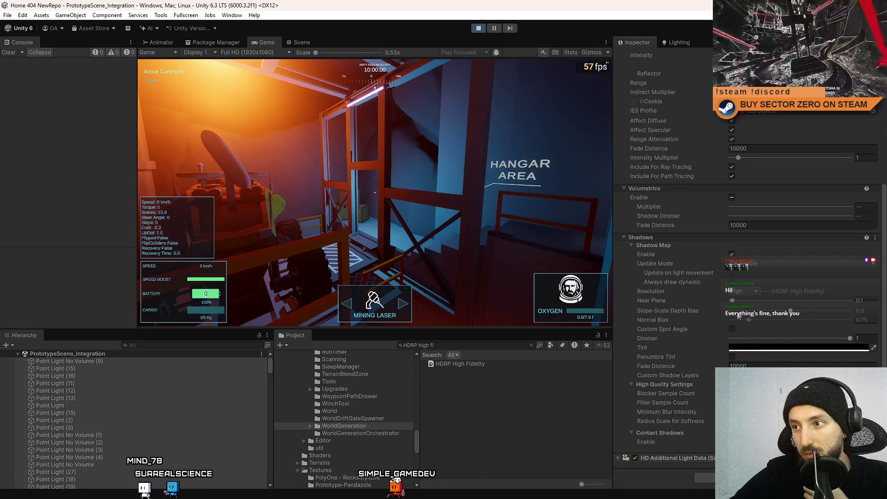
left_click(732, 254)
left_click(733, 254)
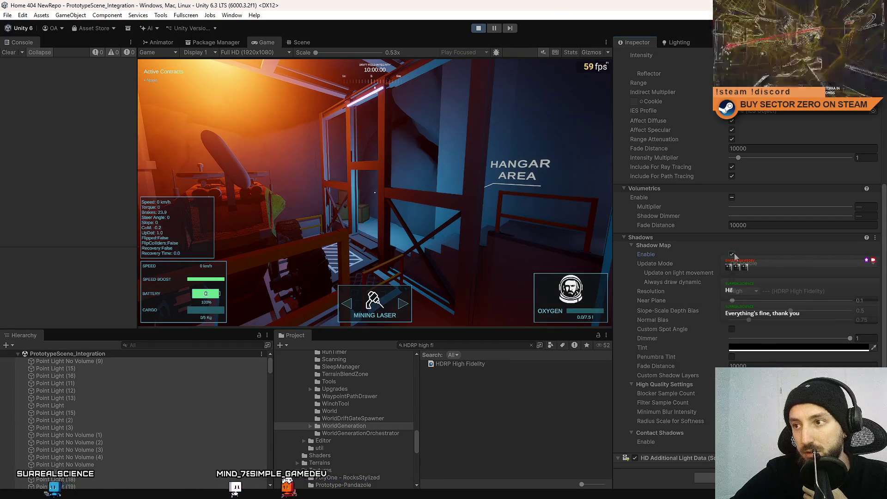
Inspect individual lights, reselect all down to Point Light (14), check shadow update mode, then show the HDRP asset
left_click(121, 434)
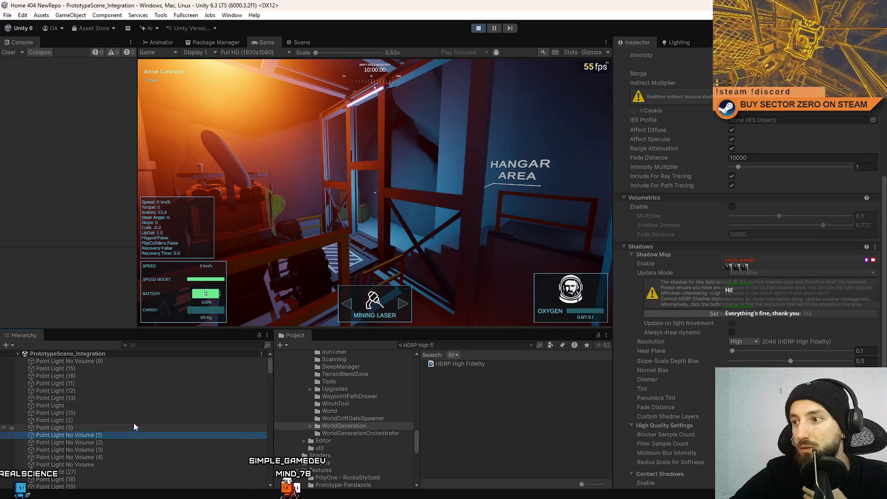
left_click(159, 405)
left_click(100, 361)
left_click(97, 368)
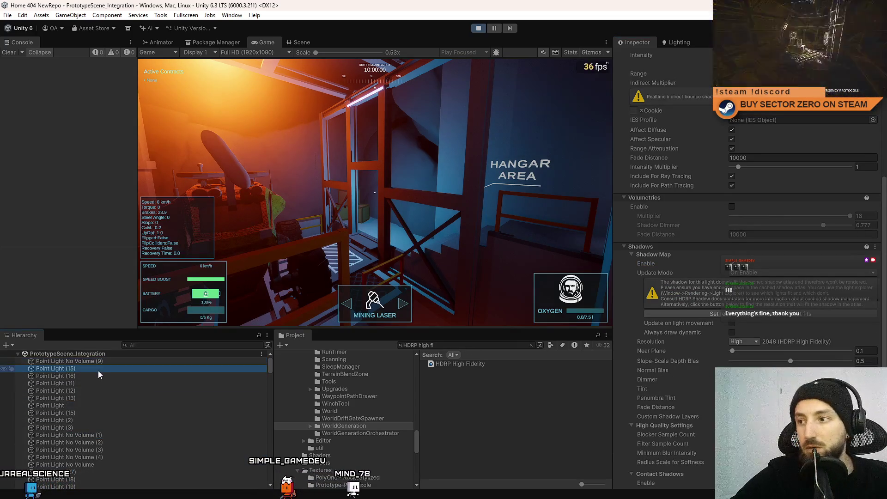
left_click(109, 362)
scroll(110, 409, "down", 10)
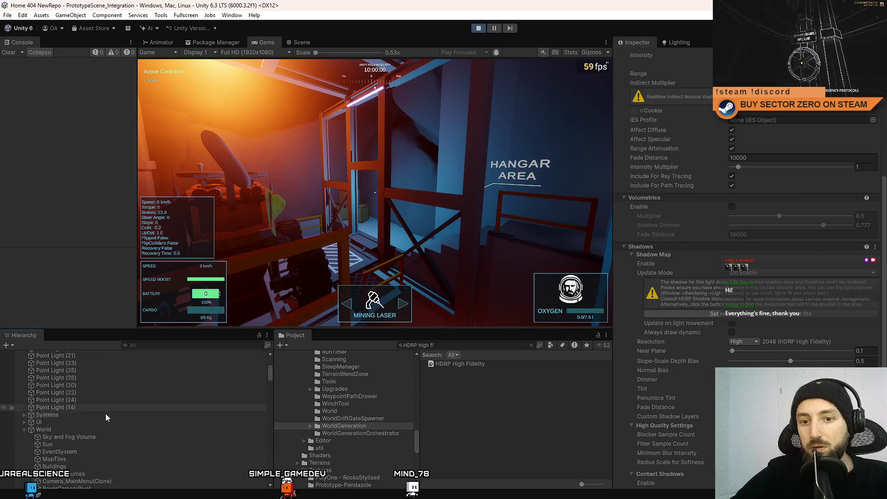
left_click(107, 410, "shift")
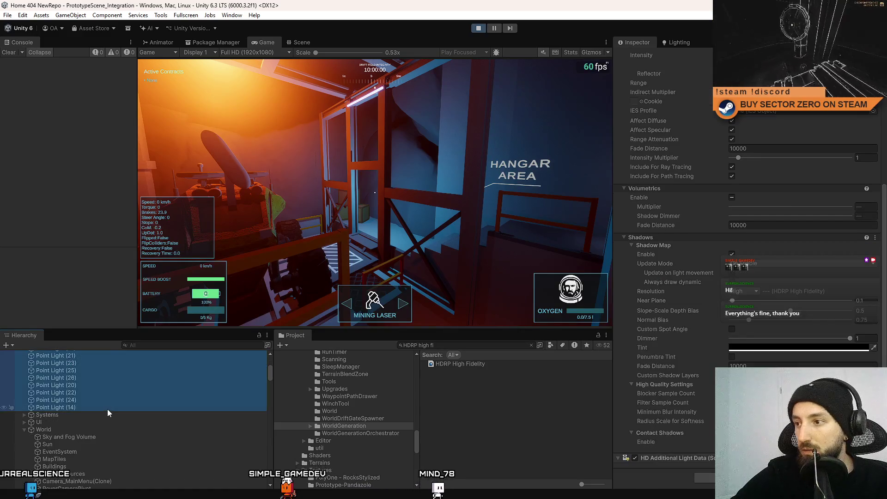
left_click(784, 267)
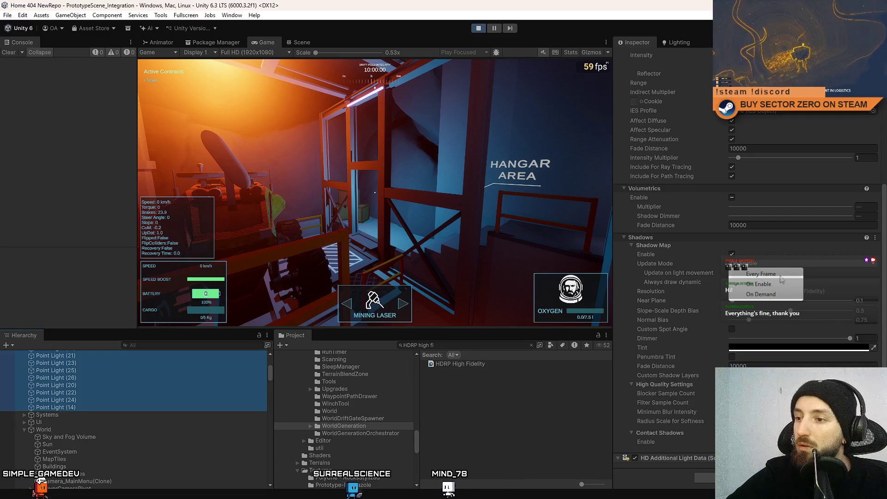
left_click(476, 362)
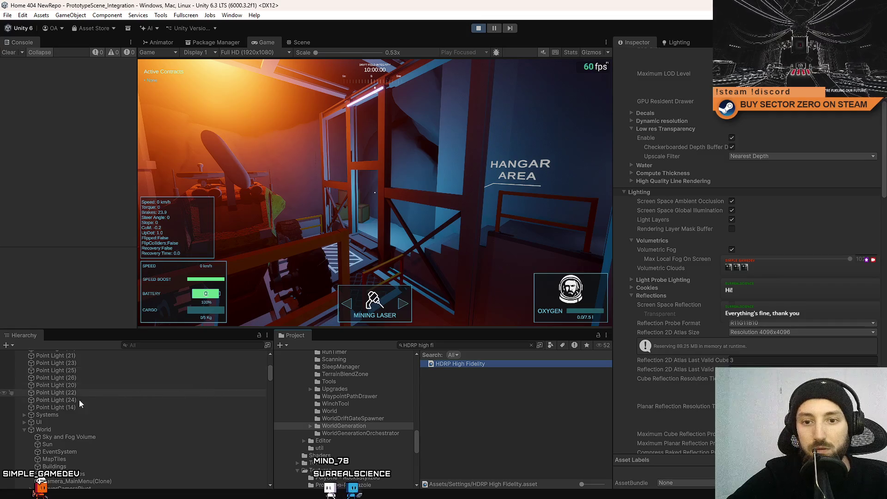
Select all lights down to Point Light (14) and set their shadow resolution to Low, comparing shadows on and off
scroll(82, 398, "up", 5)
left_click(89, 362)
scroll(105, 409, "down", 3)
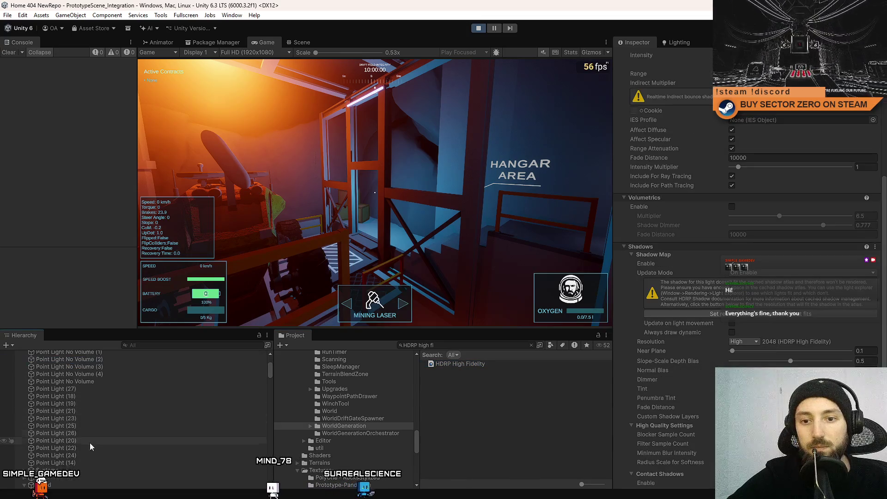
left_click(83, 462, "shift")
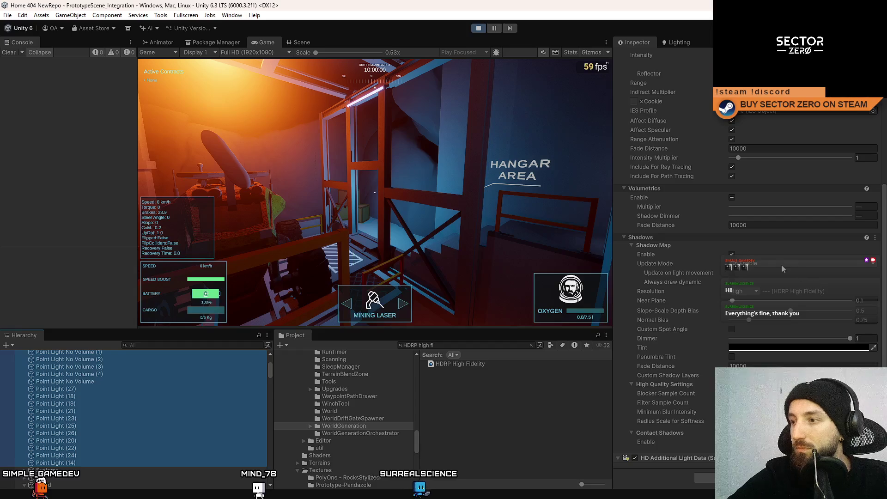
left_click(746, 291)
left_click(763, 301)
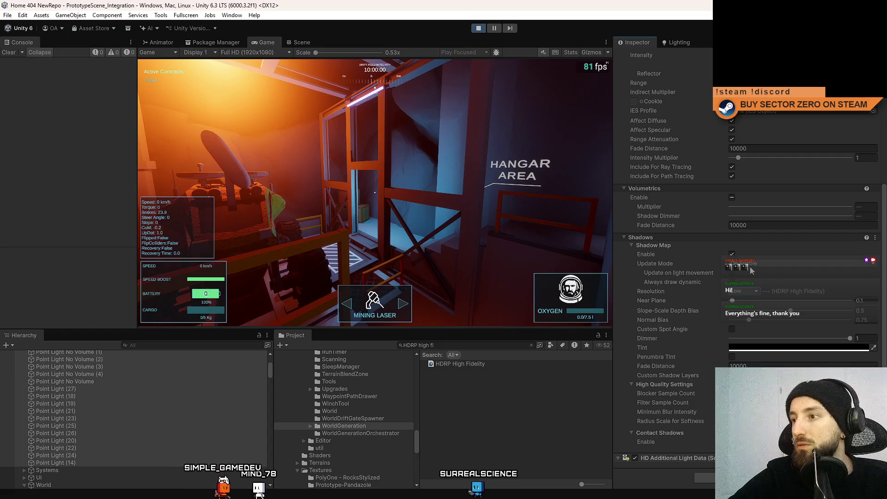
left_click(731, 254)
left_click(731, 254)
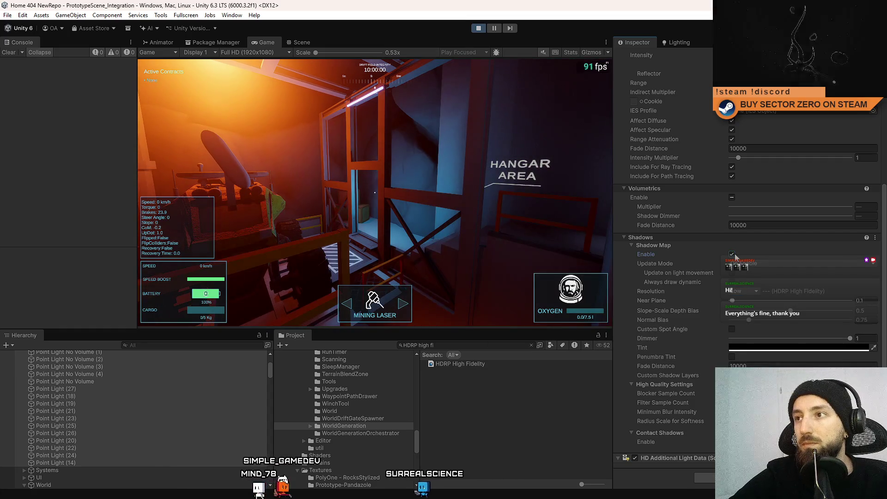
Clear the selection and test the Low shadows in the running game, then pause
left_click(133, 366)
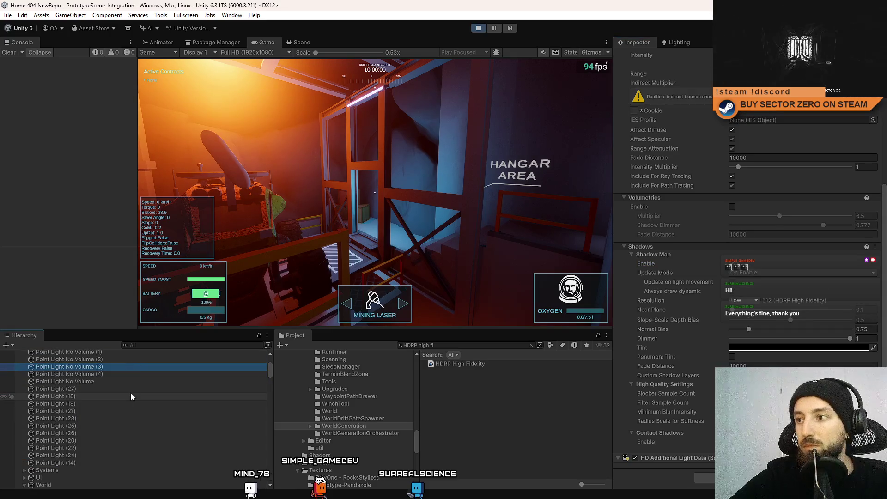
scroll(130, 396, "up", 4)
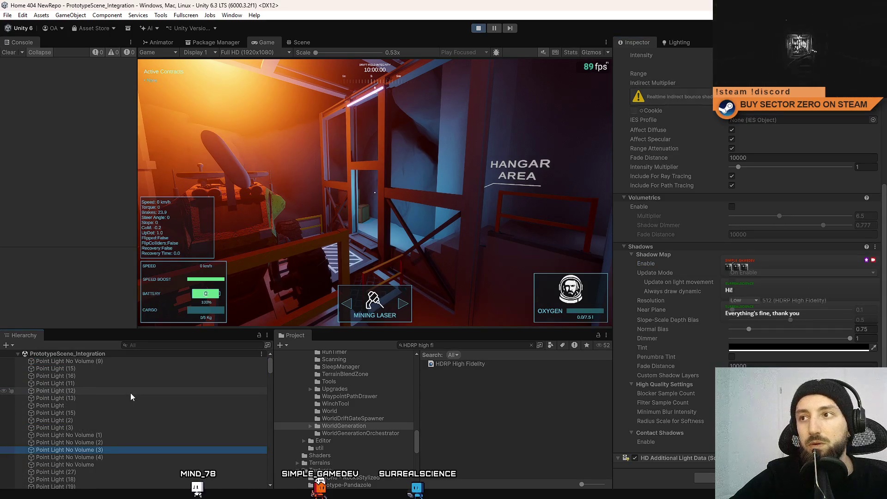
left_click(462, 443)
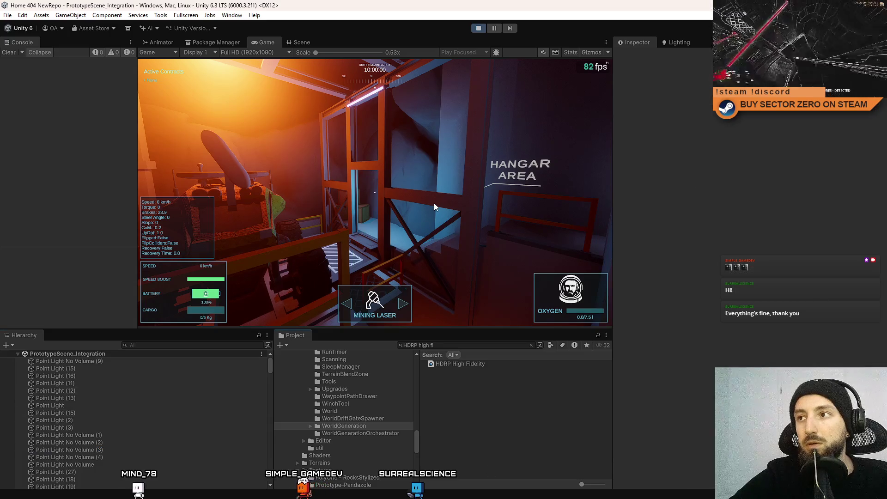
left_click(433, 203)
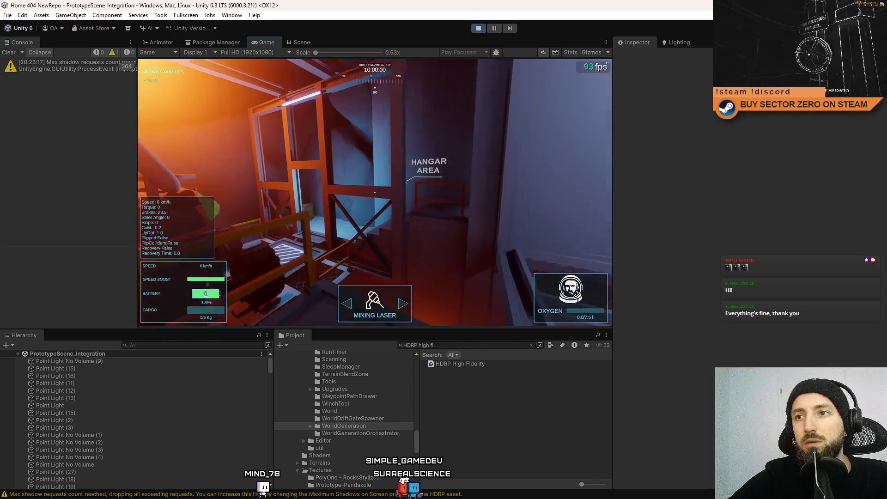
key("Escape")
key("Escape")
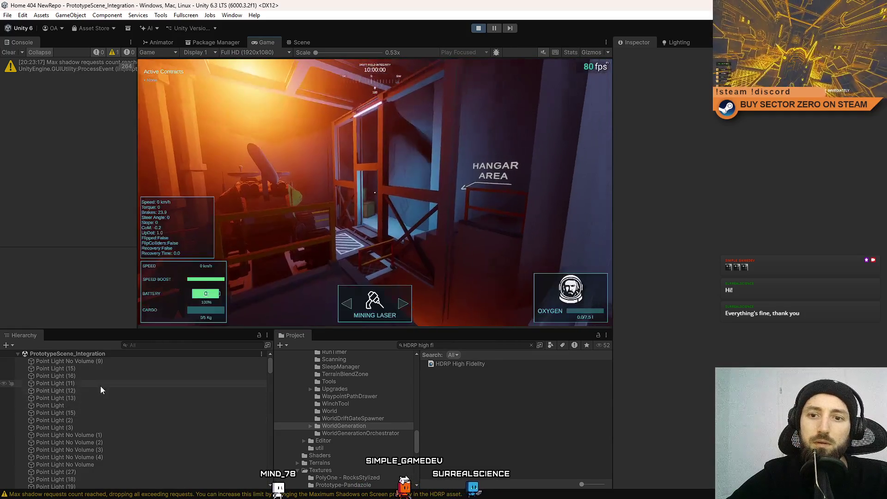
Inspect individual lights, including Point Lights (11), (23), (20) and the spot light Point Light (14)
left_click(100, 383)
left_click(107, 368)
key("Up")
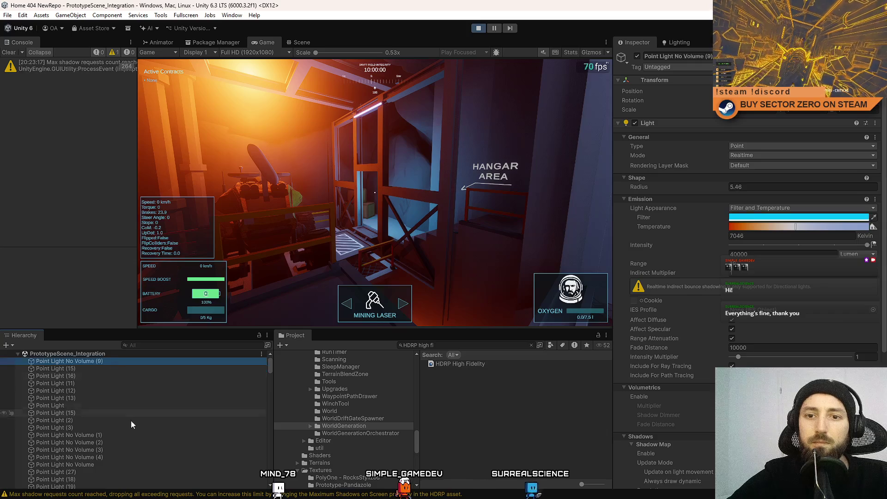
scroll(131, 420, "down", 5)
left_click(103, 392)
left_click(110, 413)
left_click(109, 395)
key("Down")
key("Down")
key("Down")
scroll(636, 317, "down", 3)
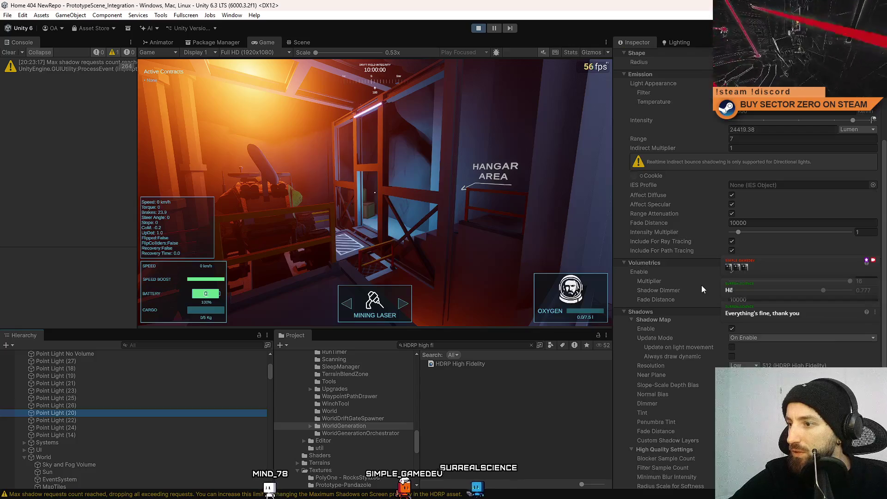
left_click(126, 435)
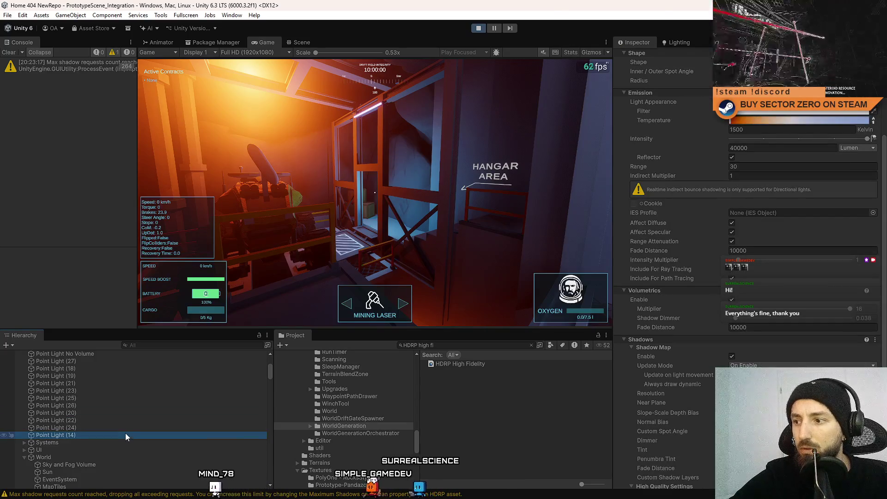
scroll(126, 424, "up", 5)
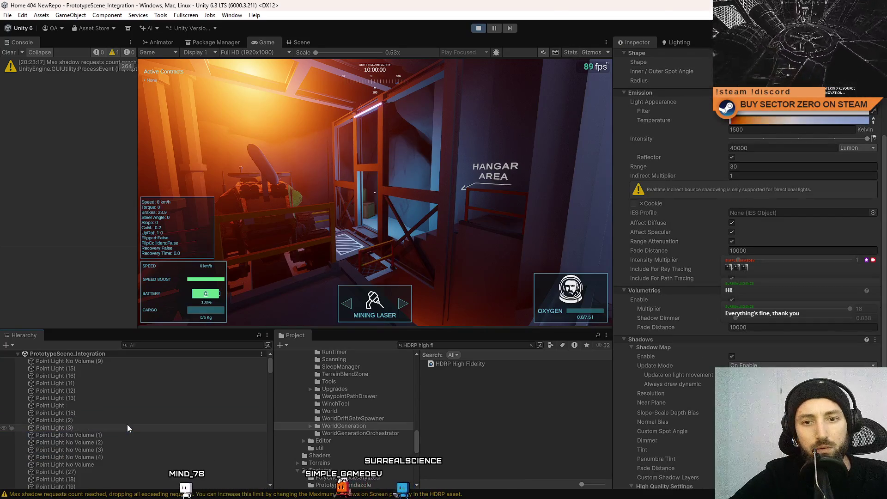
Set shadow resolution to Medium for all lights from Point Light No Volume (9) down, then test in-game
left_click(99, 363, "shift")
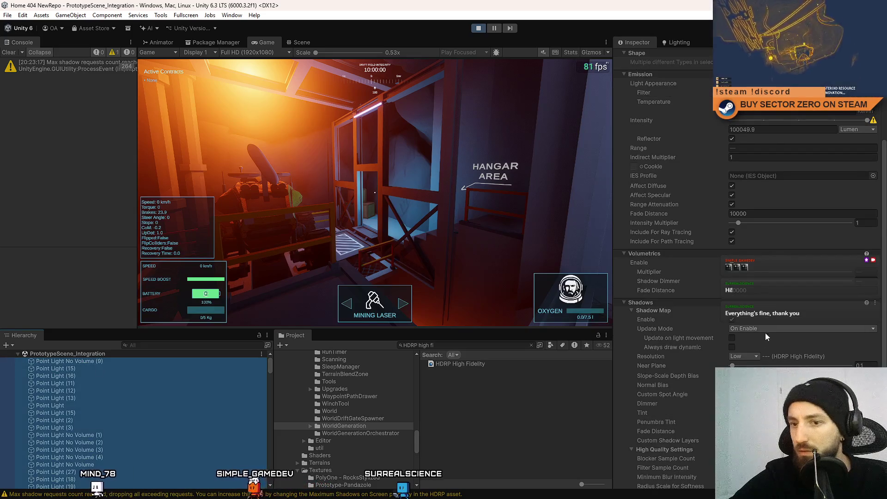
scroll(140, 425, "down", 5)
left_click(744, 356)
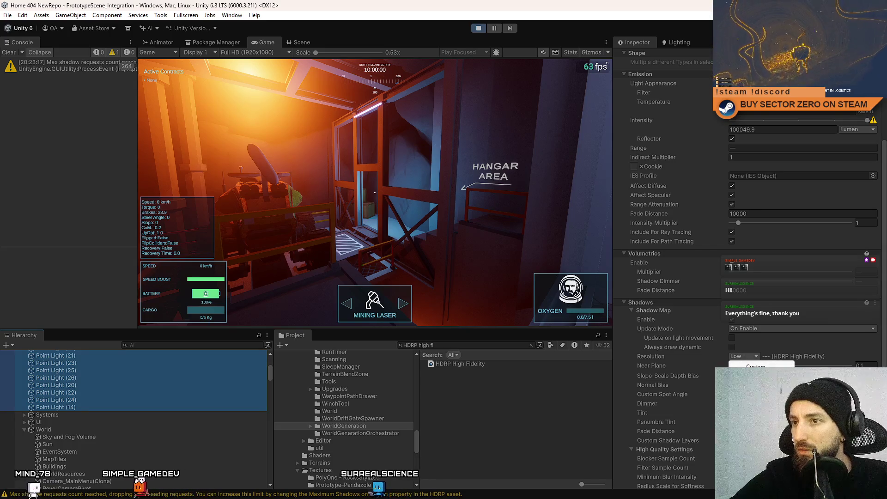
left_click(743, 383)
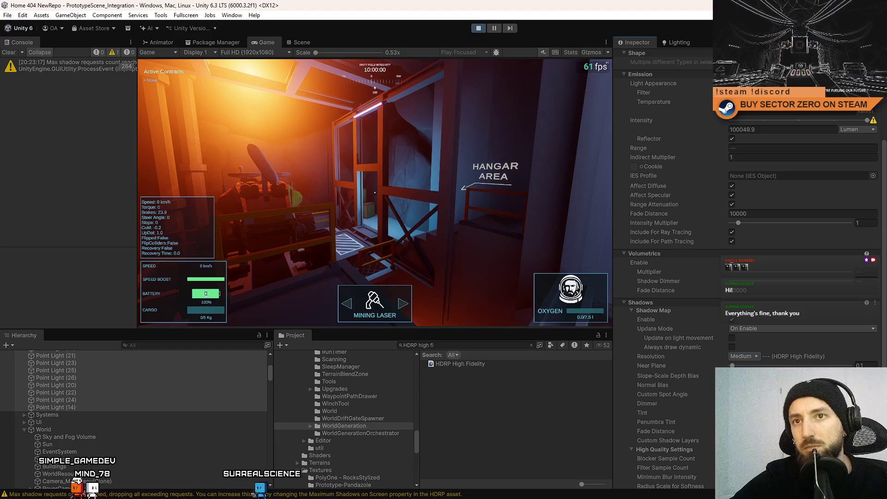
left_click(732, 319)
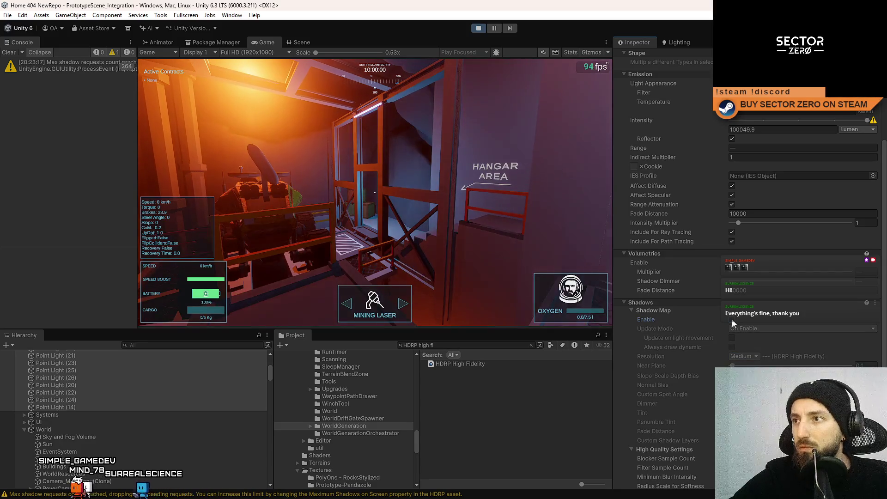
left_click(732, 320)
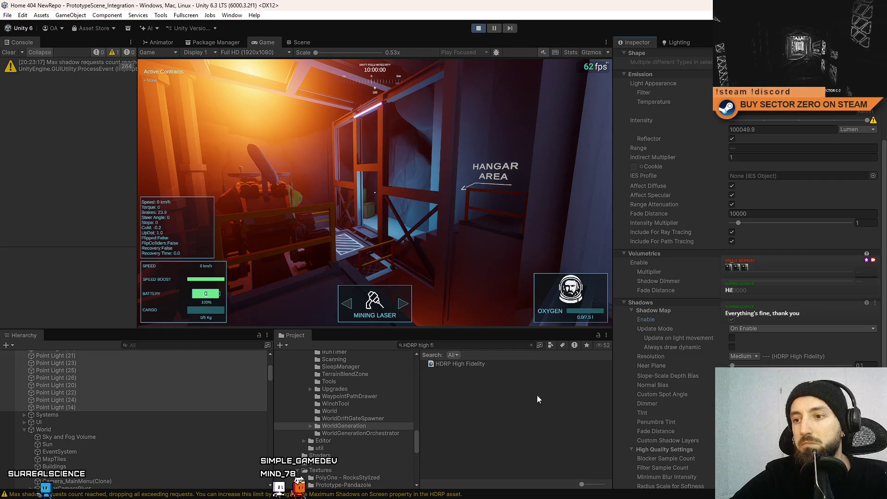
left_click(526, 402)
left_click(473, 203)
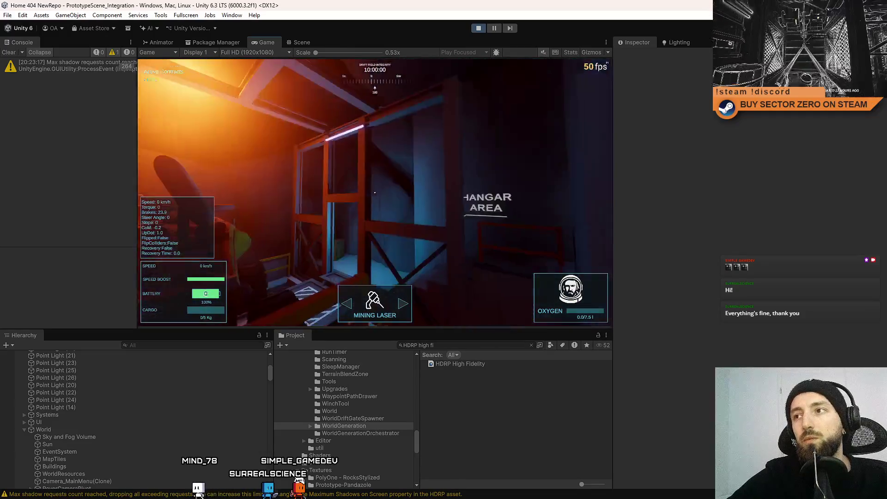
key("Escape")
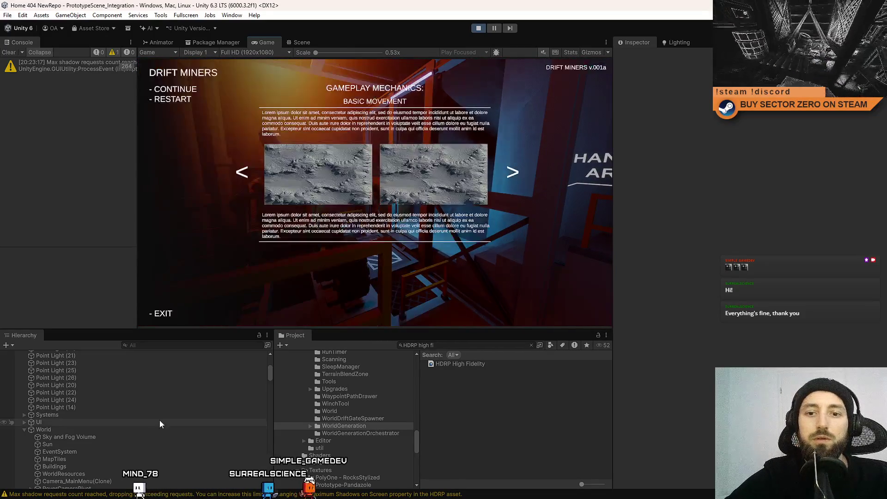
Reselect the lights from Point Light No Volume (9) down and raise their shadow resolution through High to Ultra
left_click(92, 409)
scroll(117, 386, "up", 5)
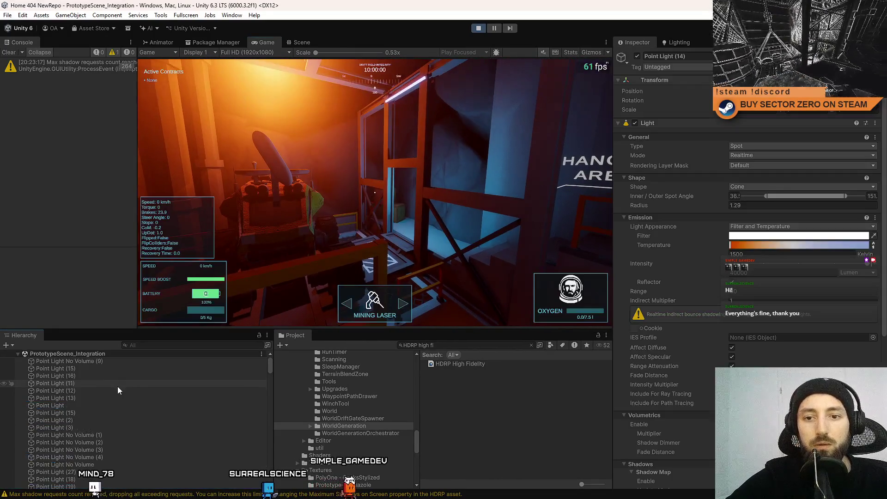
left_click(107, 365, "shift")
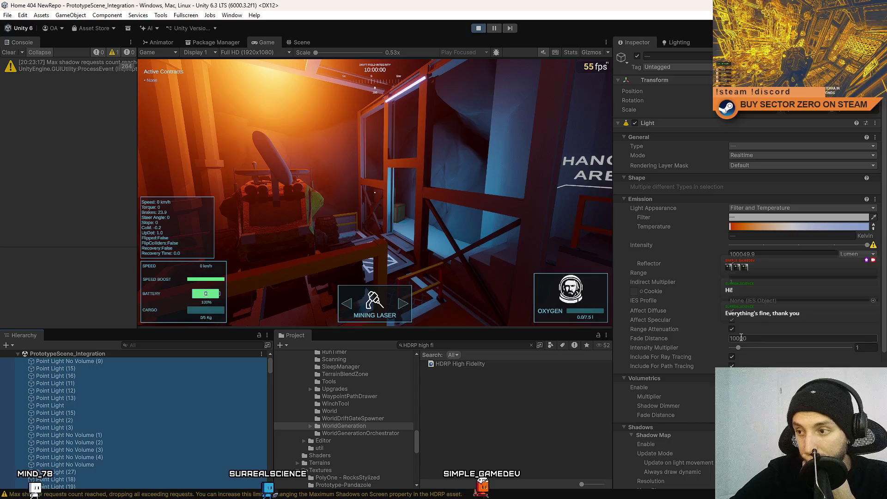
scroll(785, 335, "down", 5)
scroll(792, 340, "down", 1)
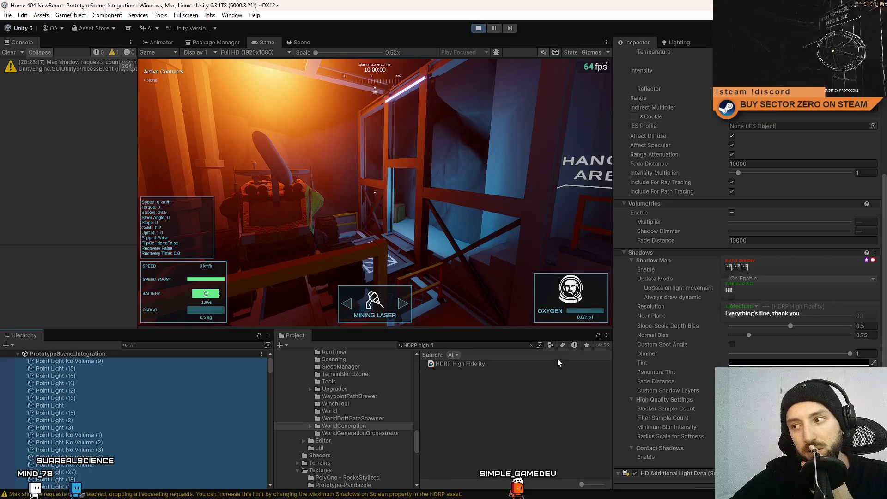
left_click(756, 308)
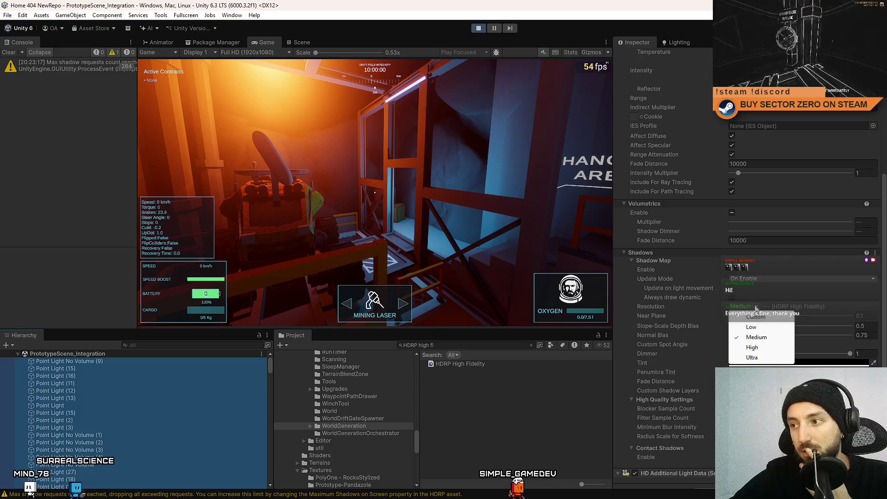
left_click(752, 348)
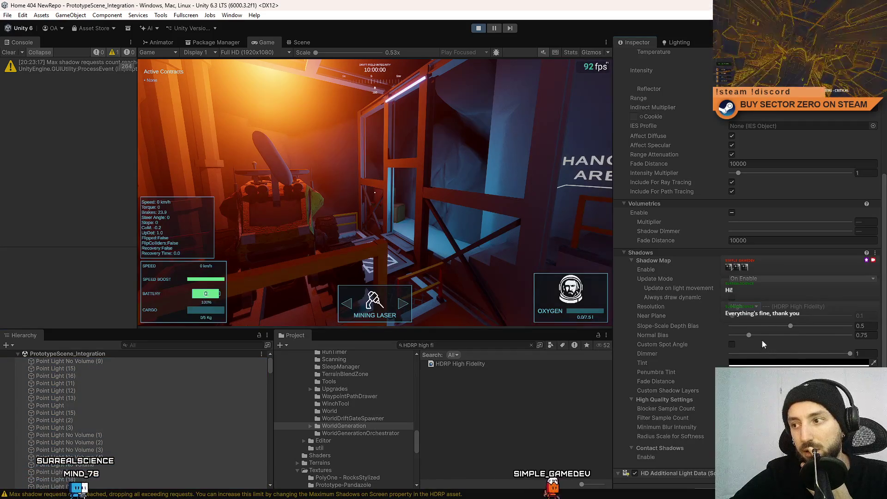
left_click(754, 308)
left_click(752, 357)
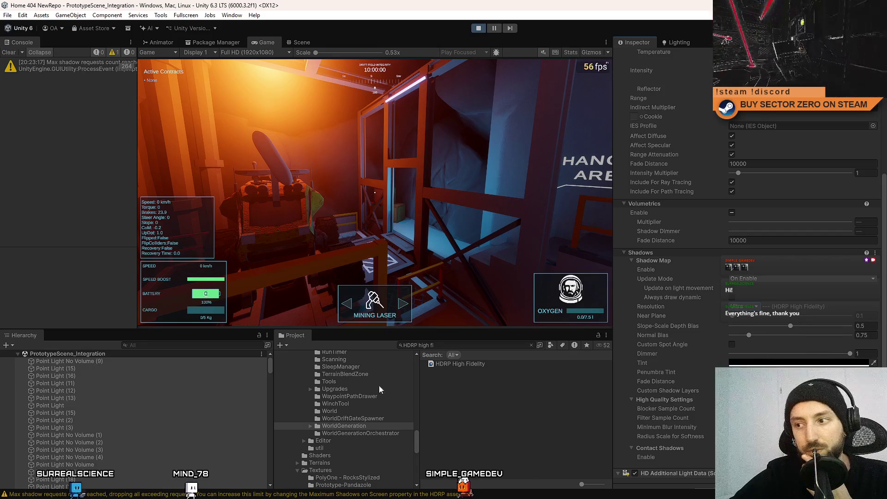
left_click(131, 376)
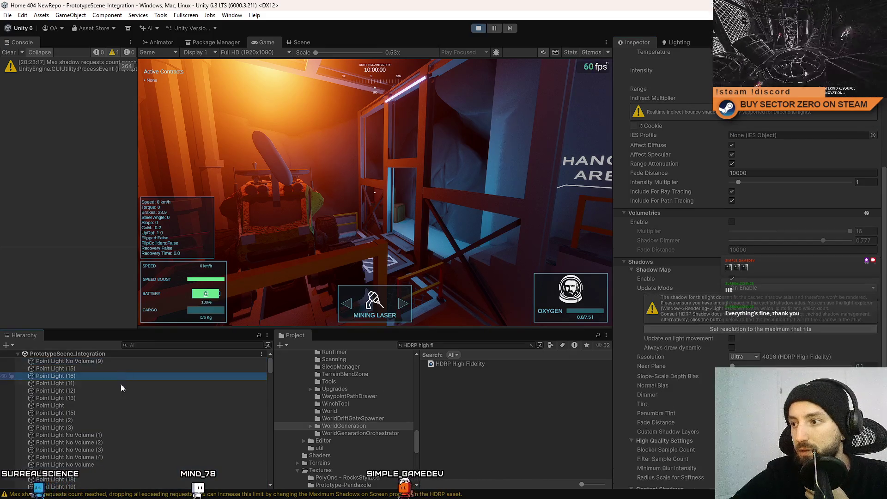
left_click(148, 362)
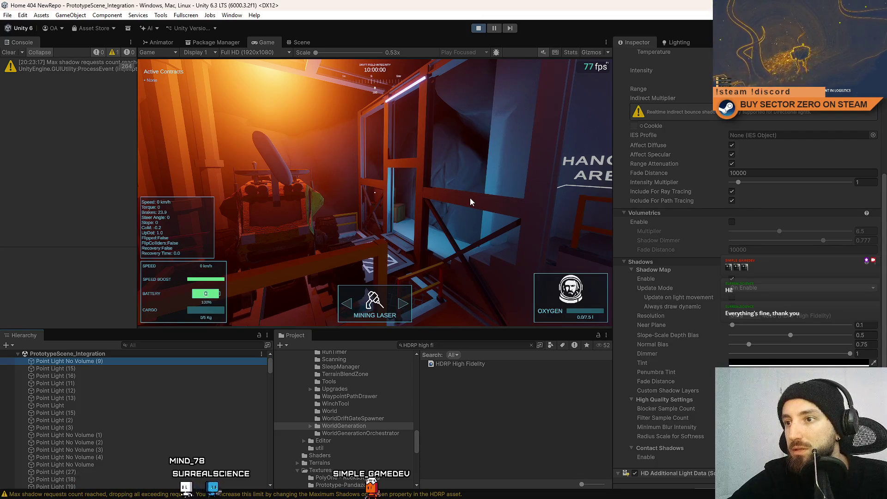
scroll(820, 124, "up", 5)
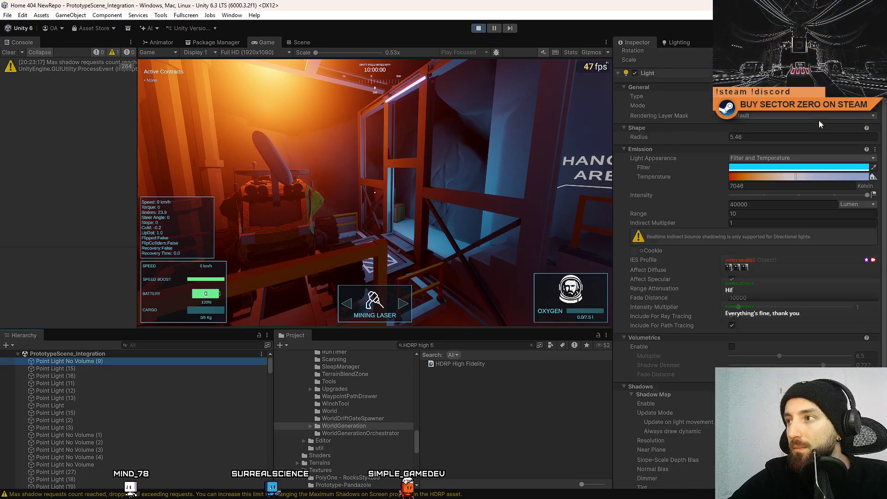
Switch Point Light No Volume (9) off and on twice to compare the scene's lighting
scroll(820, 124, "up", 2)
left_click(637, 56)
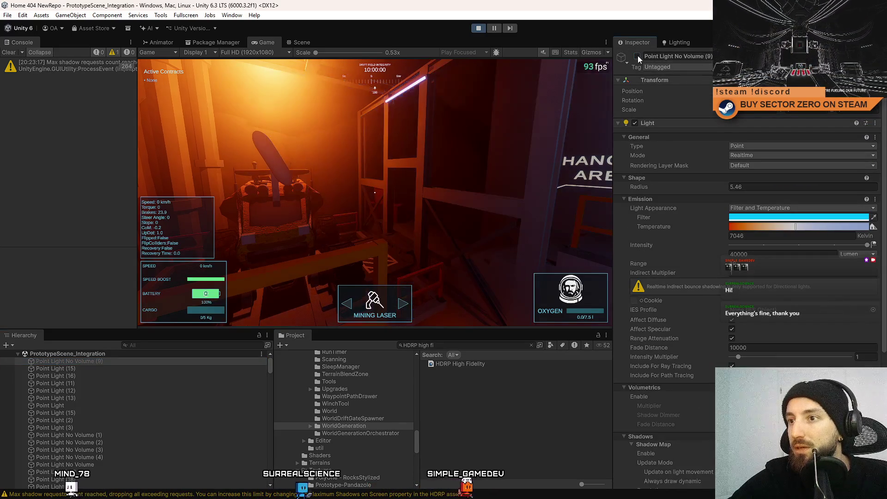
left_click(638, 55)
left_click(637, 57)
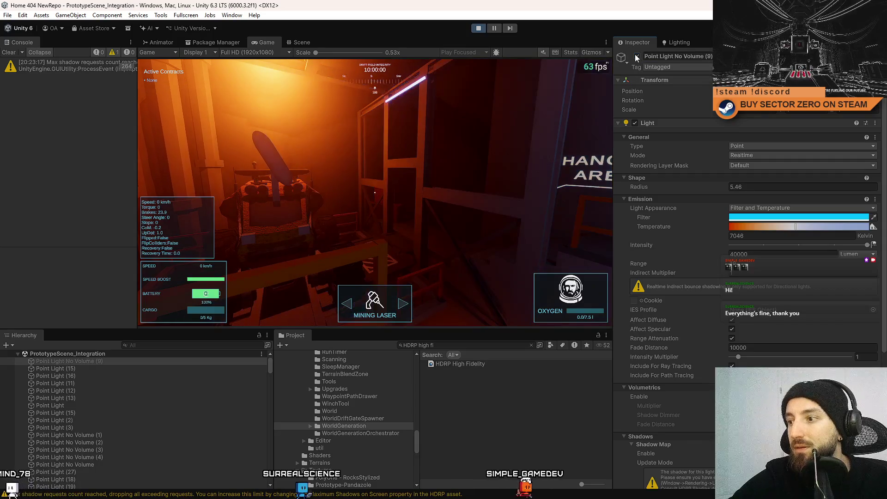
left_click(636, 56)
Bring up the in-game pause menu and stop play mode
scroll(670, 138, "down", 4)
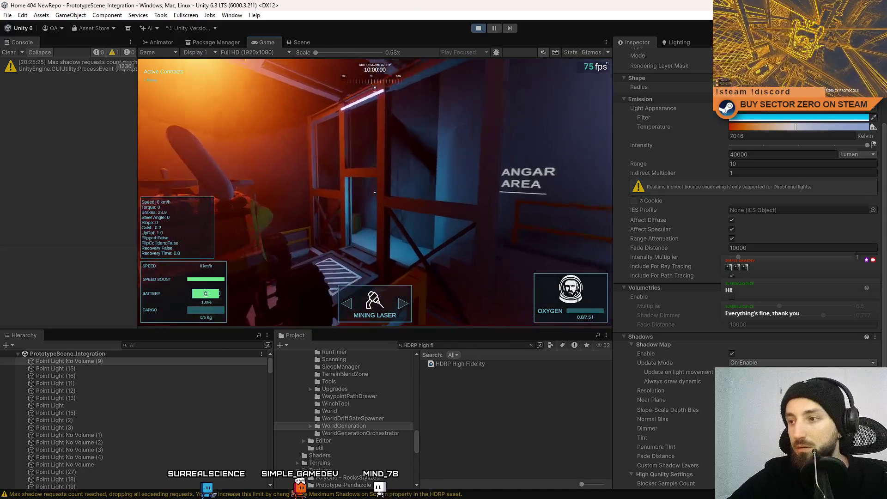
key("Escape")
left_click(478, 28)
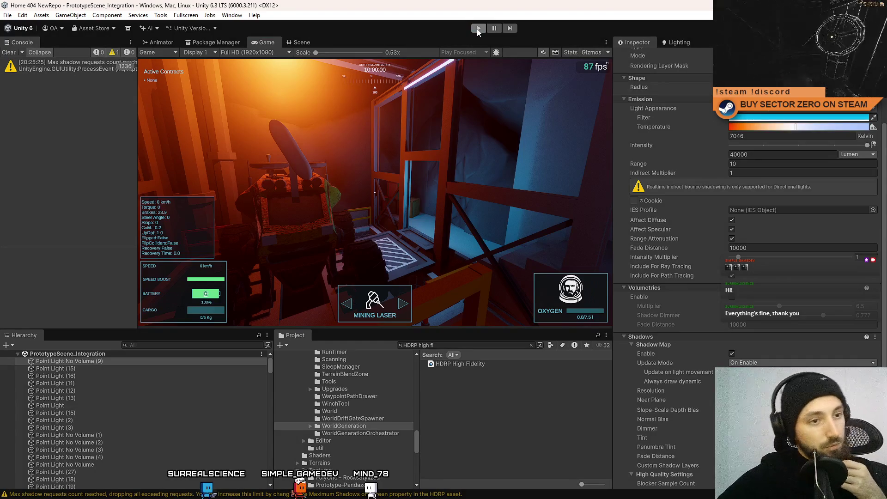
Re-enter play mode, clear the console, and start the game with '- PLAY' on the Drift Miners menu
left_click(478, 29)
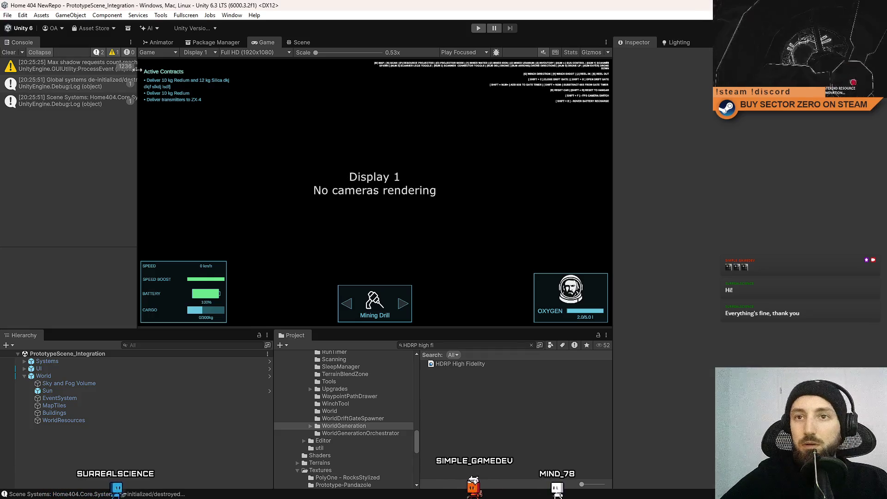
left_click(8, 54)
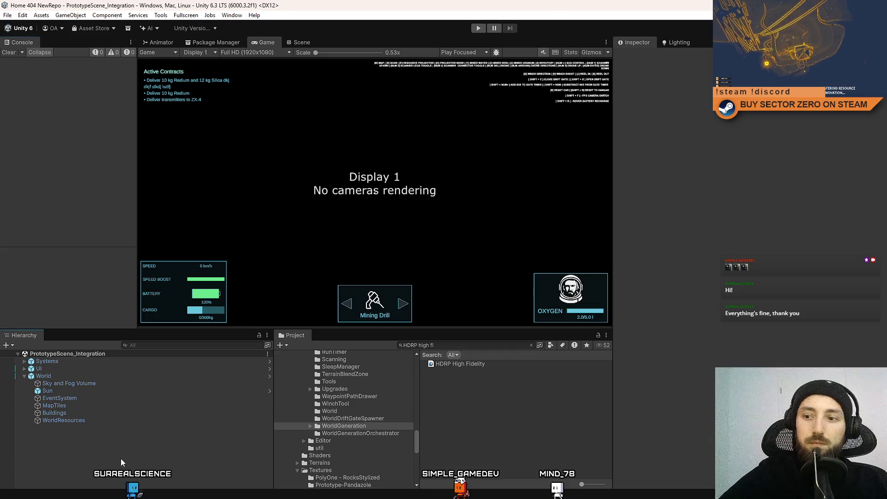
left_click(478, 28)
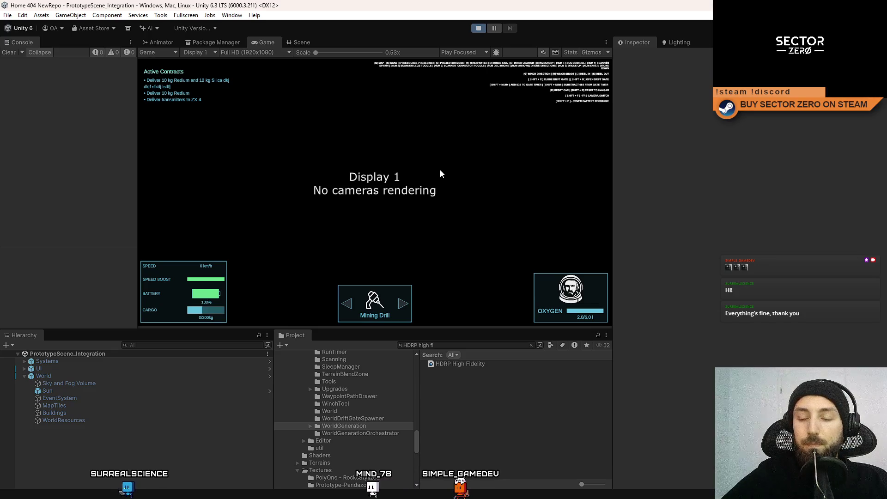
left_click(8, 52)
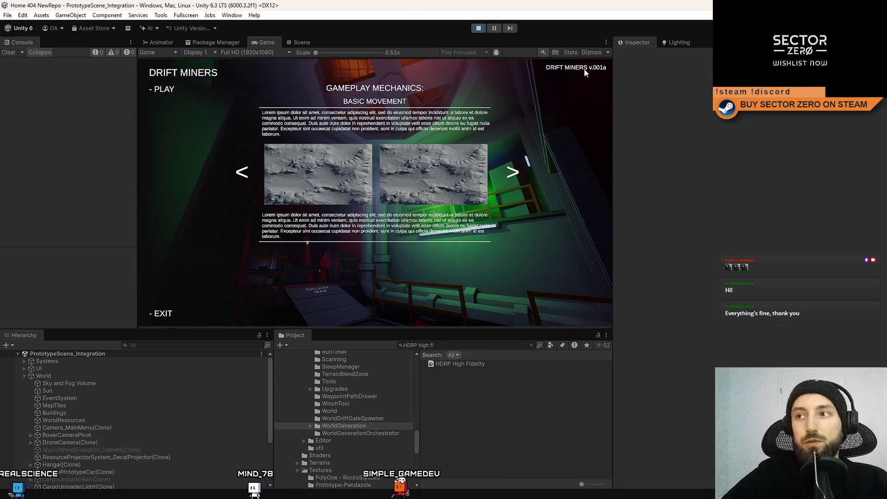
left_click(170, 90)
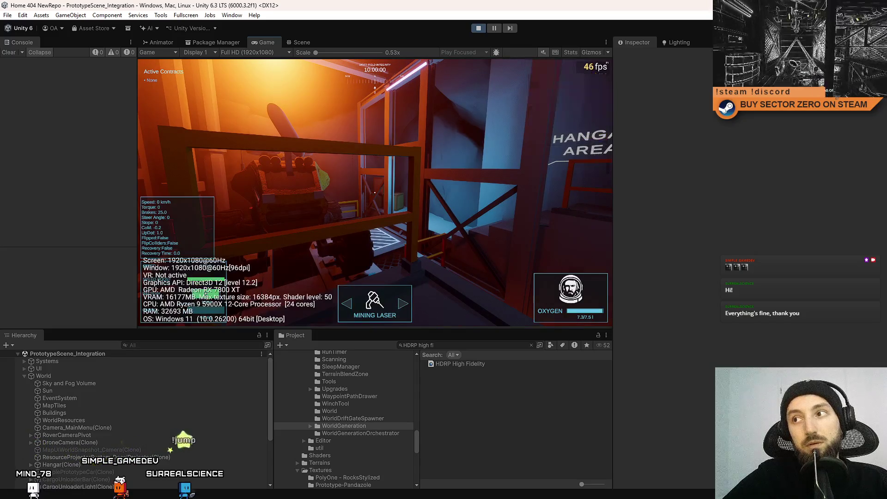
Pause the game, go back to the Scene view and select Point Light No Volume (9) and a stairwell light
key("Escape")
left_click(296, 41)
mouse_move(422, 164)
left_mouse_down()
mouse_move(413, 200)
mouse_move(350, 169)
mouse_move(464, 119)
left_mouse_up()
left_click(351, 163)
left_click(413, 128)
Add two more stairwell point lights to the selection, then return to the running game
mouse_move(478, 210)
left_mouse_down()
mouse_move(411, 176)
mouse_move(429, 182)
mouse_move(410, 185)
left_mouse_up()
left_click(411, 177, "shift")
left_click(410, 186, "shift")
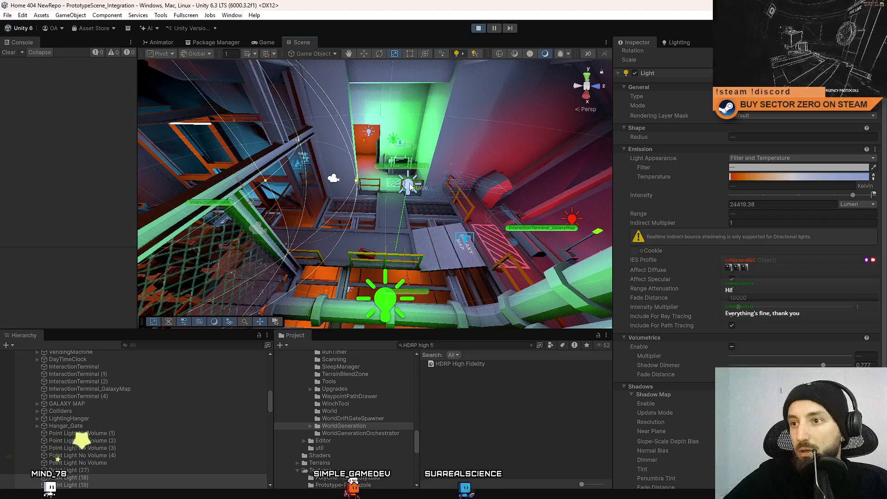
mouse_move(464, 185)
left_mouse_down()
mouse_move(439, 218)
mouse_move(505, 206)
left_mouse_up()
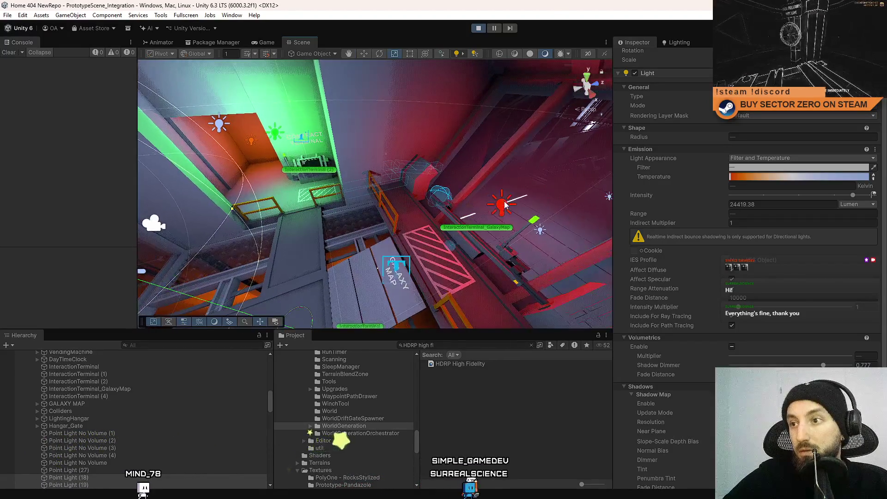
mouse_move(408, 221)
left_mouse_down()
mouse_move(829, 192)
mouse_move(295, 173)
mouse_move(323, 258)
mouse_move(398, 174)
mouse_move(385, 175)
left_mouse_up()
mouse_move(449, 191)
left_mouse_down()
mouse_move(233, 194)
mouse_move(249, 196)
left_mouse_up()
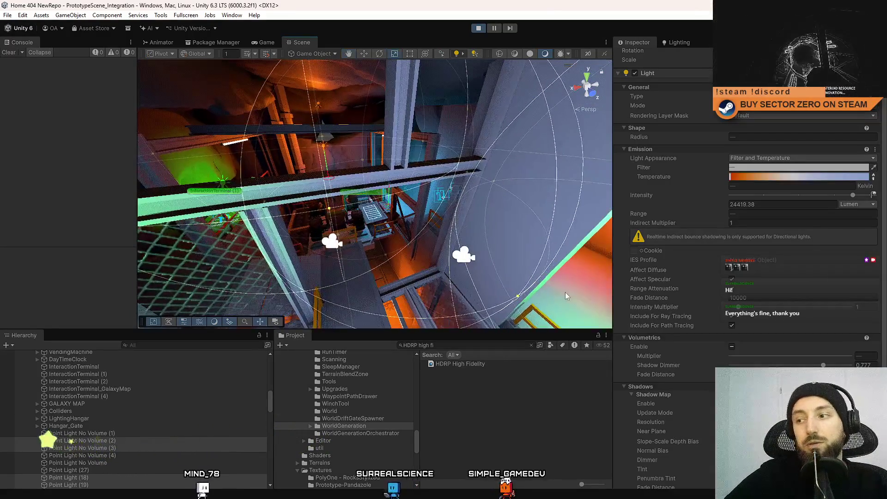
left_click(266, 42)
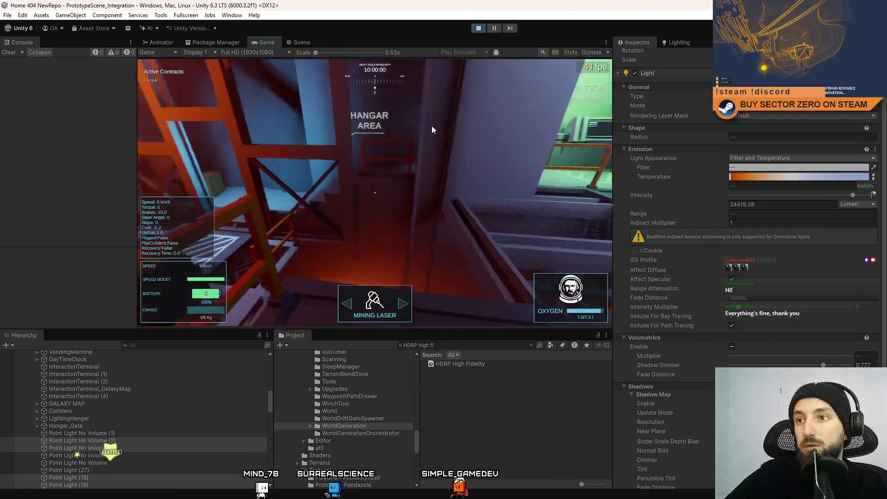
Enable the selected point lights and set their Shadow Map Update Mode to On Enable
scroll(663, 61, "up", 3)
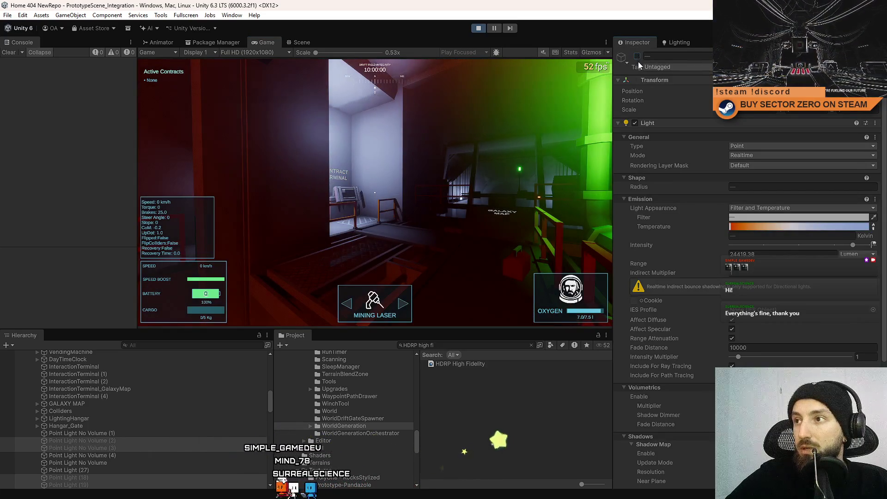
left_click(638, 56)
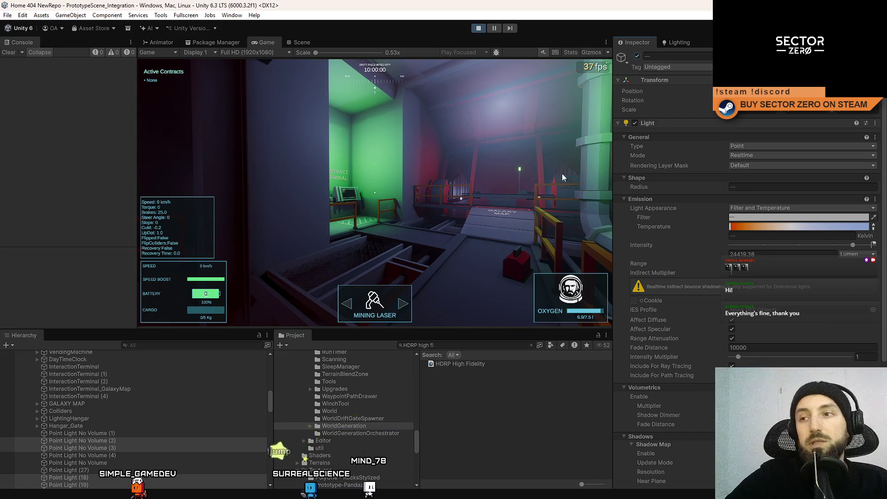
scroll(770, 259, "down", 5)
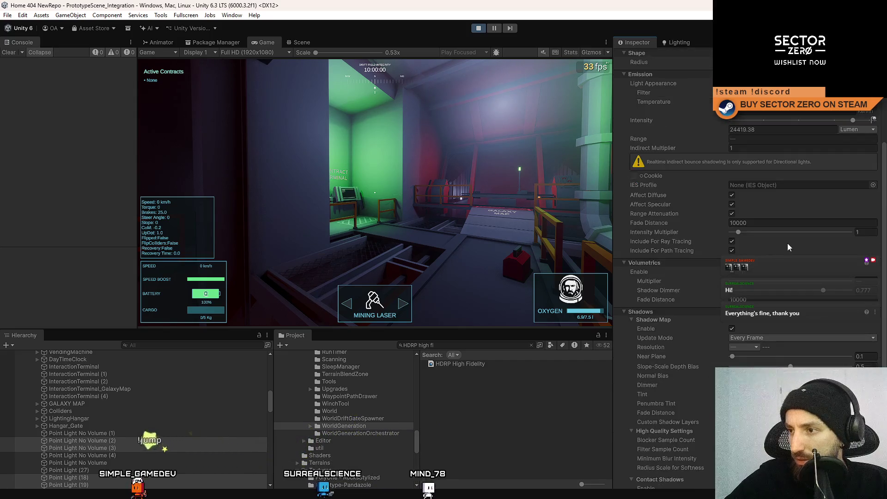
scroll(815, 271, "down", 2)
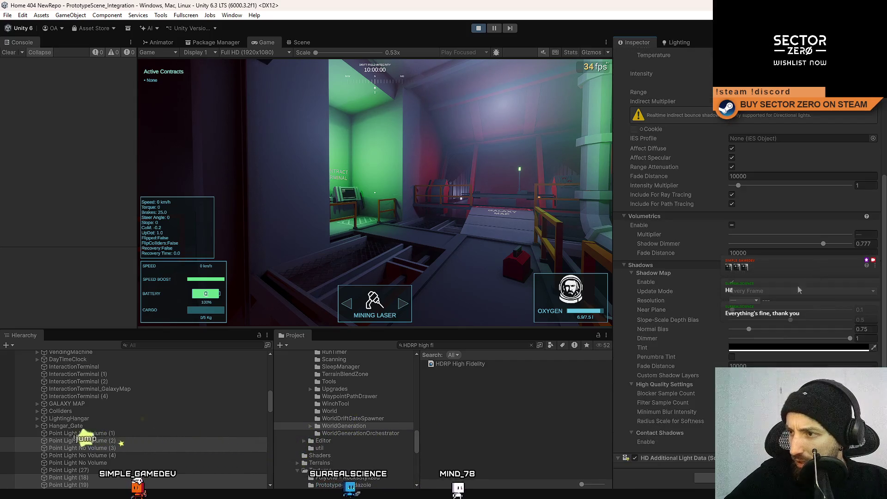
left_click(757, 294)
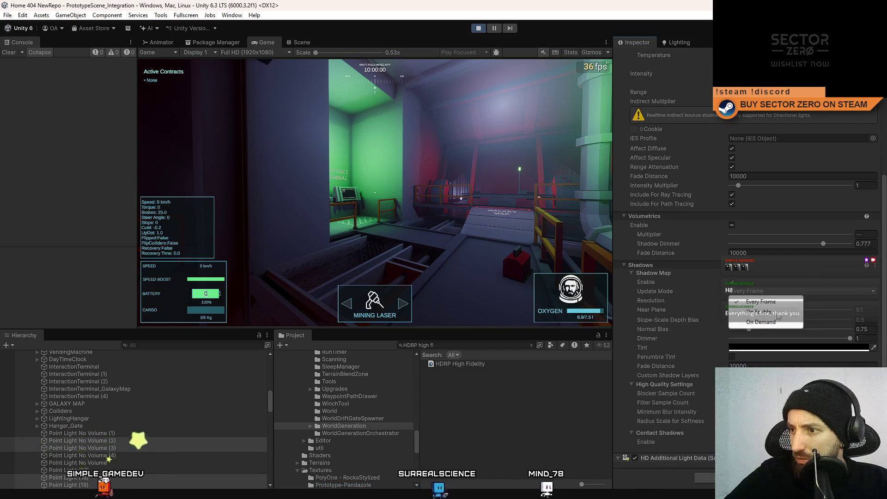
left_click(777, 313)
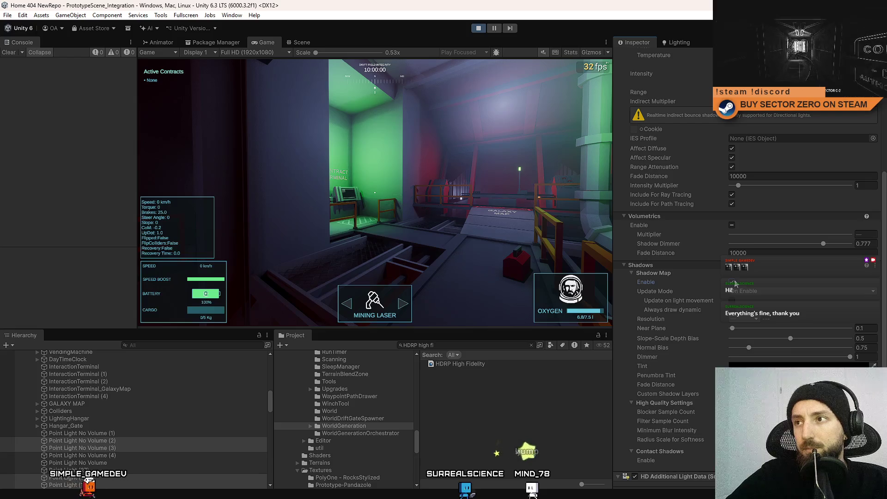
Deselect the lights and walk through the hangar in the running game to check shadows
left_click(548, 402)
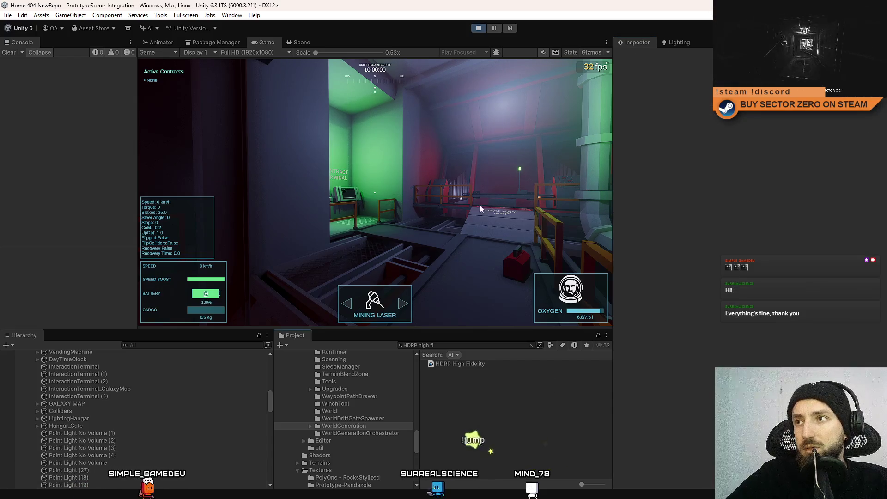
left_click(480, 204)
key("w")
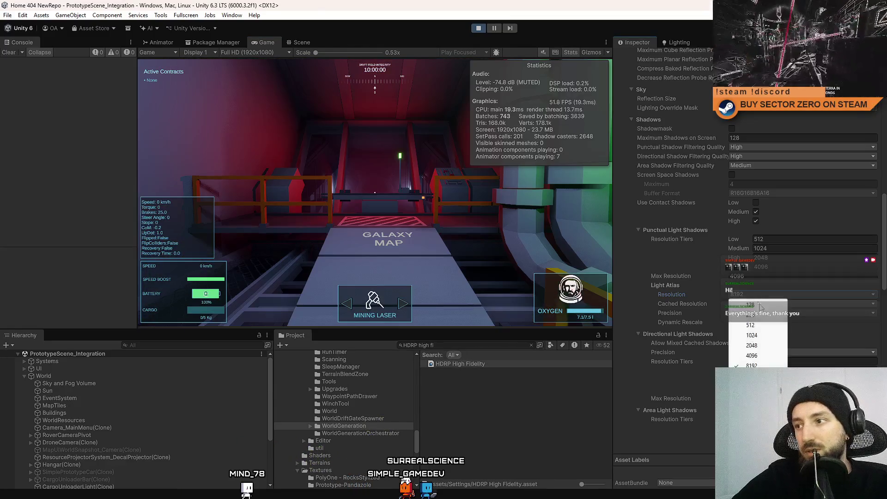
Set Light Atlas Resolution to 4096, review Cached Resolution and Precision, and resume the game
left_click(756, 355)
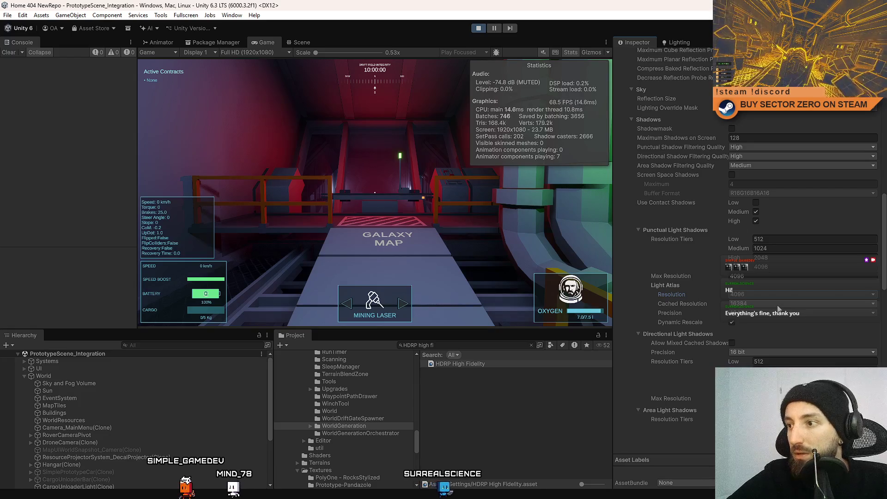
left_click(778, 309)
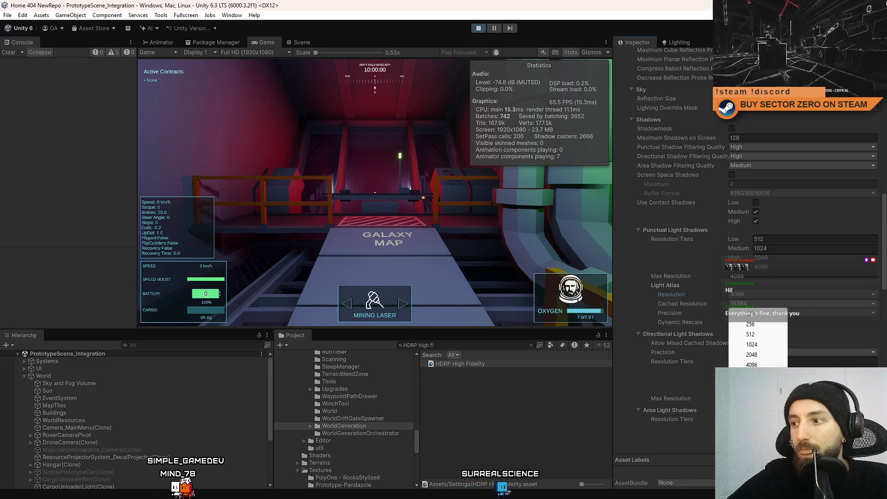
left_click(761, 319)
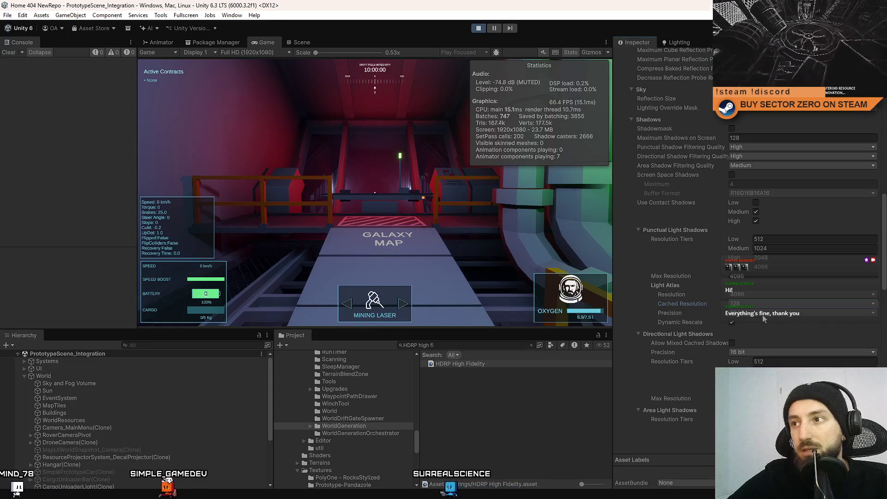
left_click(763, 317)
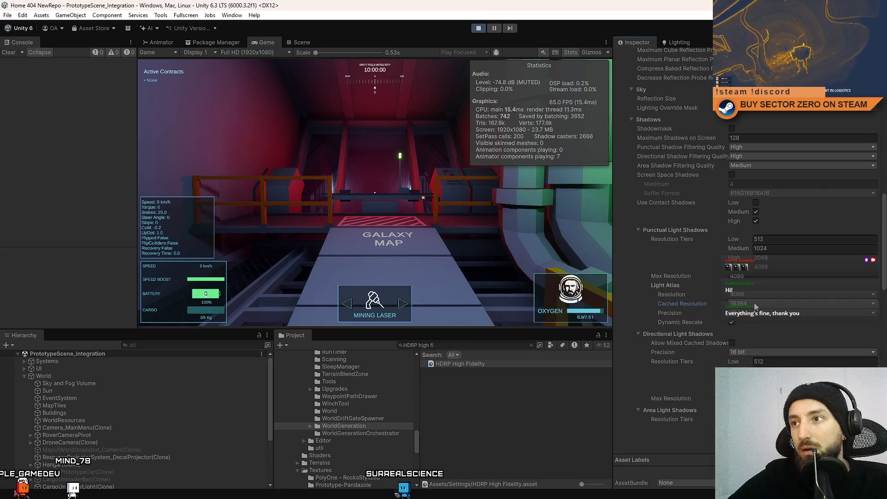
left_click(495, 251)
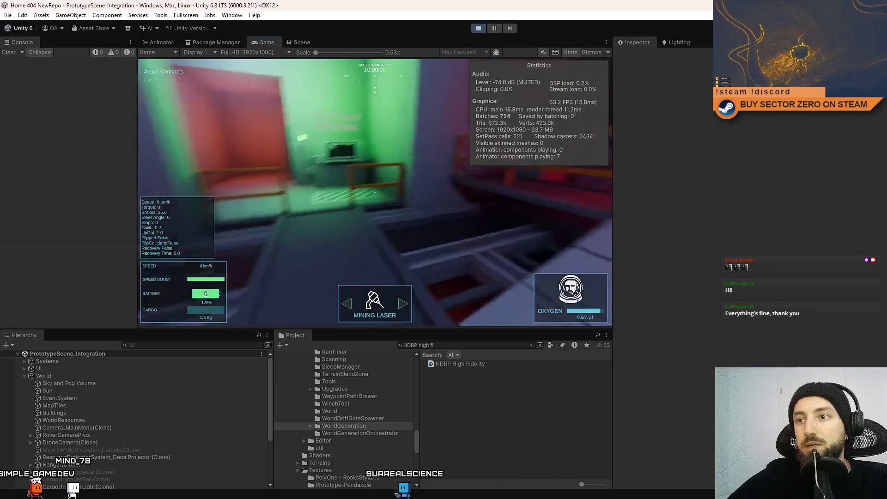
Walk through the green and orange rooms to the contract terminal
key("w")
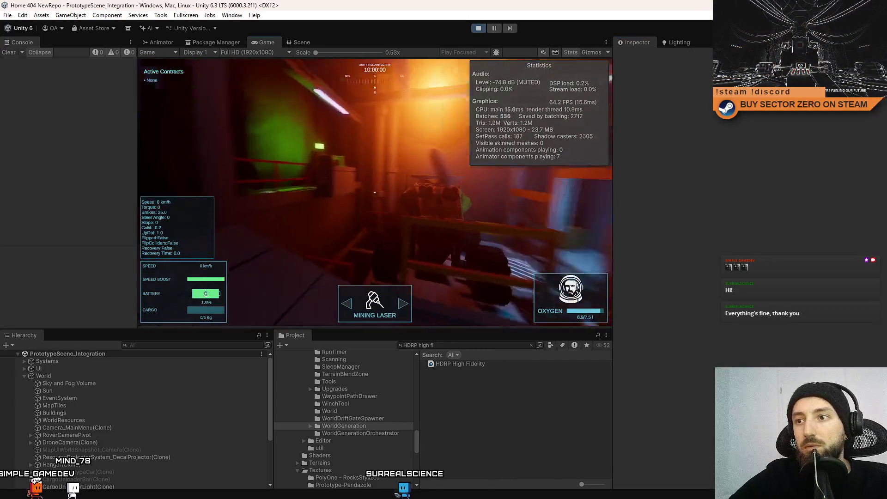
key("w")
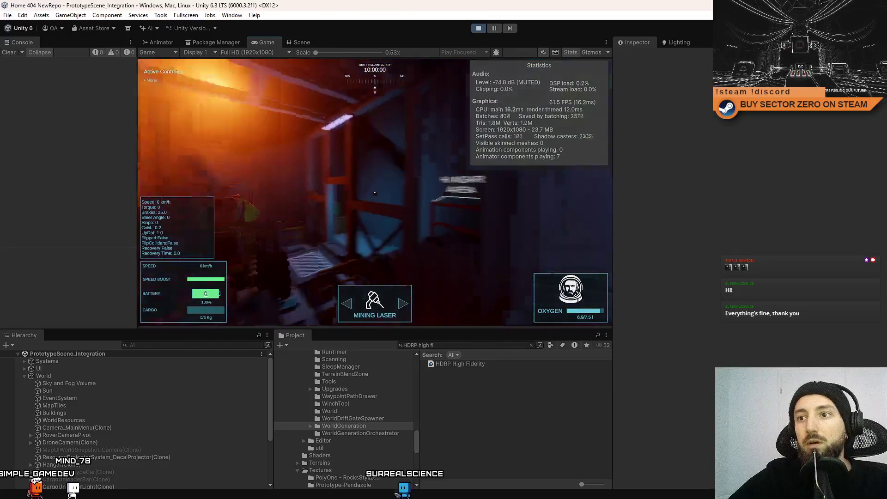
key("w")
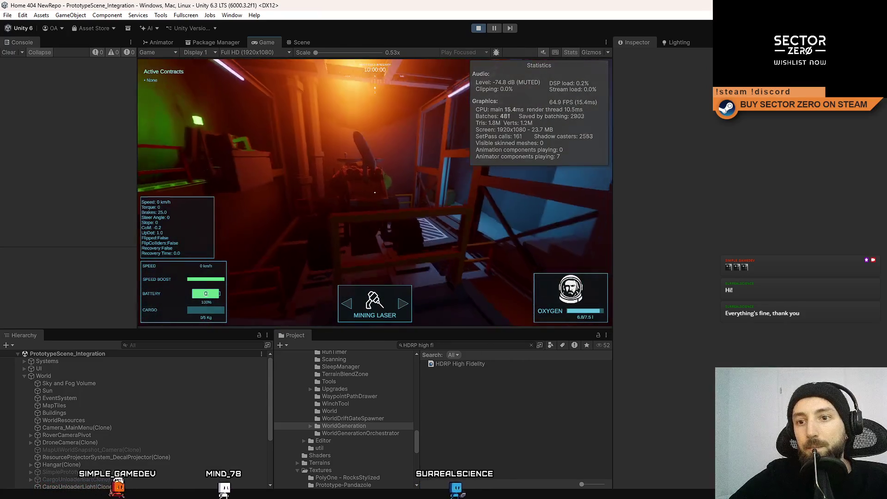
Pause, fly the Scene view to the rover and select Point Light No Volume (1)
key("Escape")
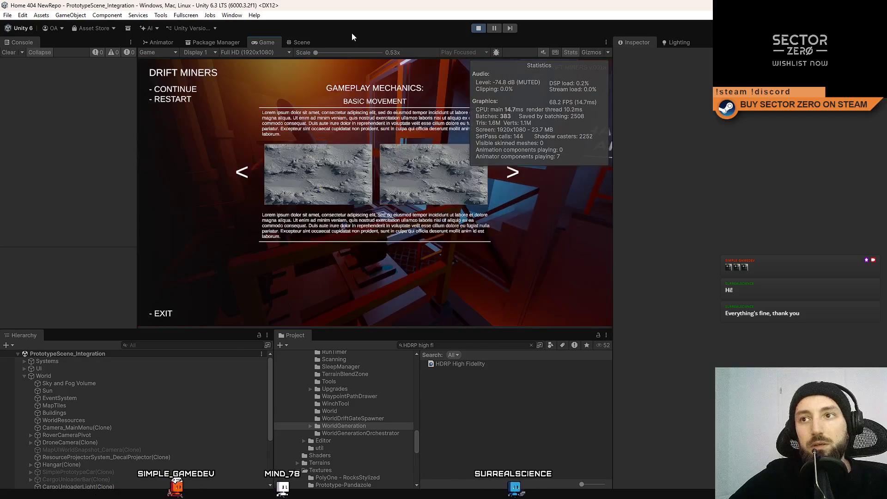
left_click(297, 43)
mouse_move(394, 112)
left_mouse_down()
mouse_move(442, 127)
mouse_move(332, 174)
mouse_move(345, 154)
mouse_move(445, 150)
mouse_move(373, 154)
left_mouse_up()
left_click(345, 153)
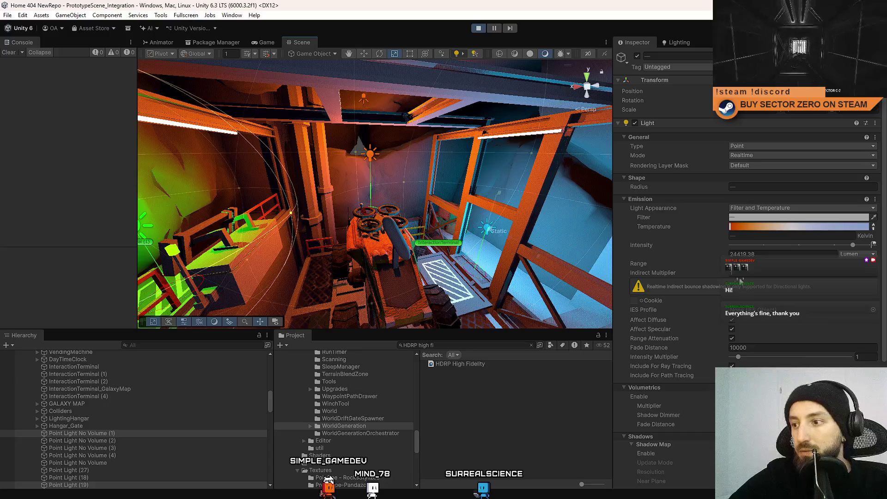
Set the orange light above the rover to update its shadows On Enable
scroll(740, 281, "down", 7)
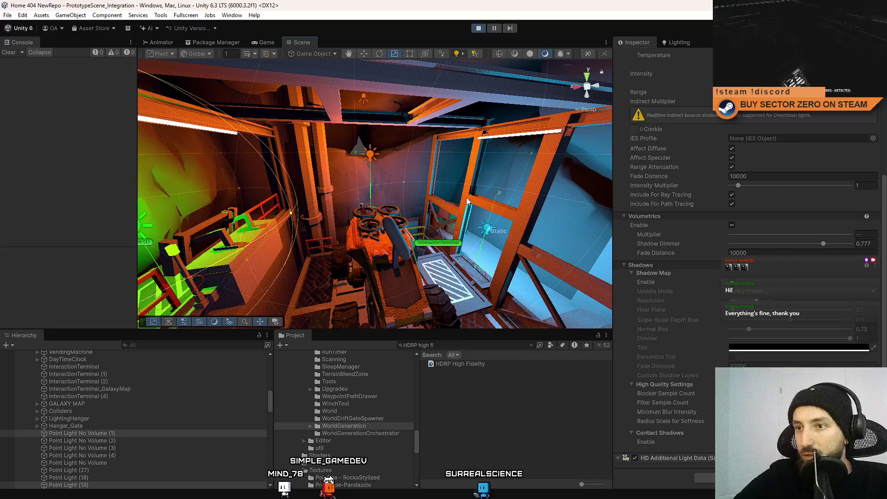
left_click(371, 156)
scroll(740, 330, "down", 5)
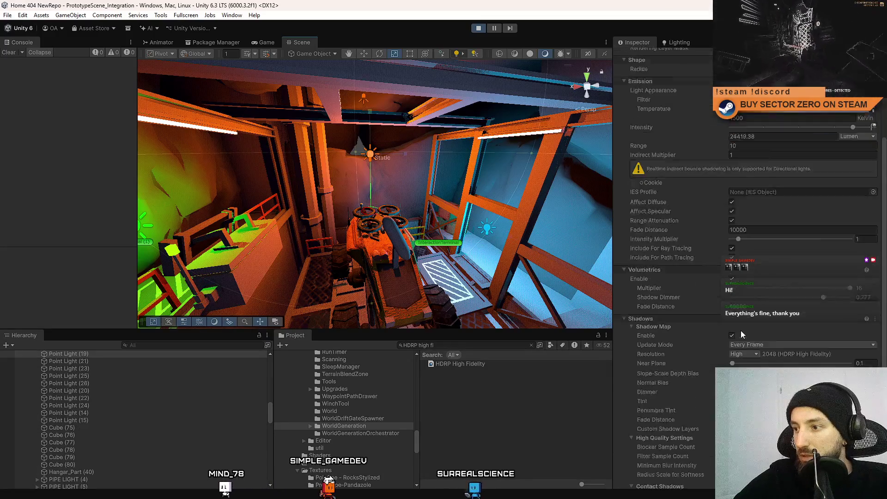
left_click(754, 295)
left_click(770, 316)
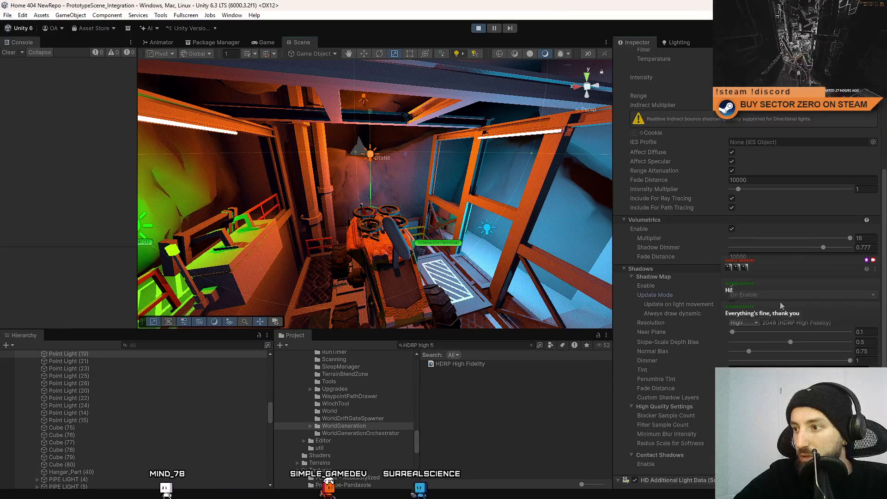
Give another point light High (2048) shadow resolution and On Enable updates, then select a green-corridor light
mouse_move(377, 199)
left_mouse_down()
mouse_move(536, 193)
mouse_move(341, 220)
left_mouse_up()
left_click(350, 213)
left_click(758, 303)
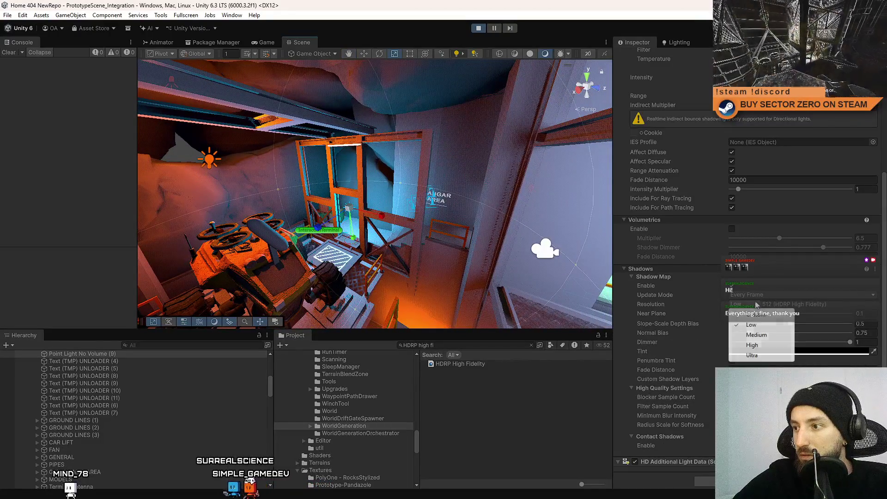
left_click(762, 346)
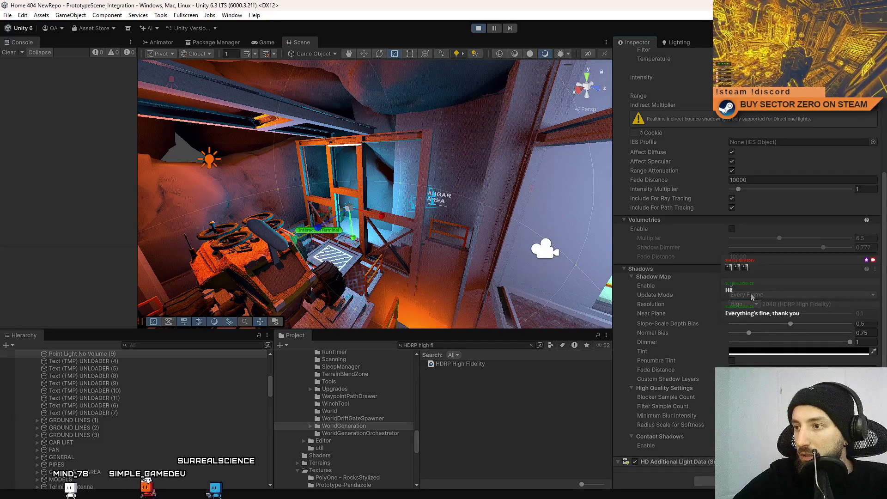
left_click(760, 315)
mouse_move(531, 222)
left_mouse_down()
mouse_move(510, 231)
mouse_move(522, 208)
mouse_move(546, 192)
mouse_move(551, 220)
mouse_move(324, 217)
mouse_move(115, 196)
mouse_move(240, 176)
mouse_move(307, 152)
mouse_move(337, 166)
left_mouse_up()
left_click(307, 153)
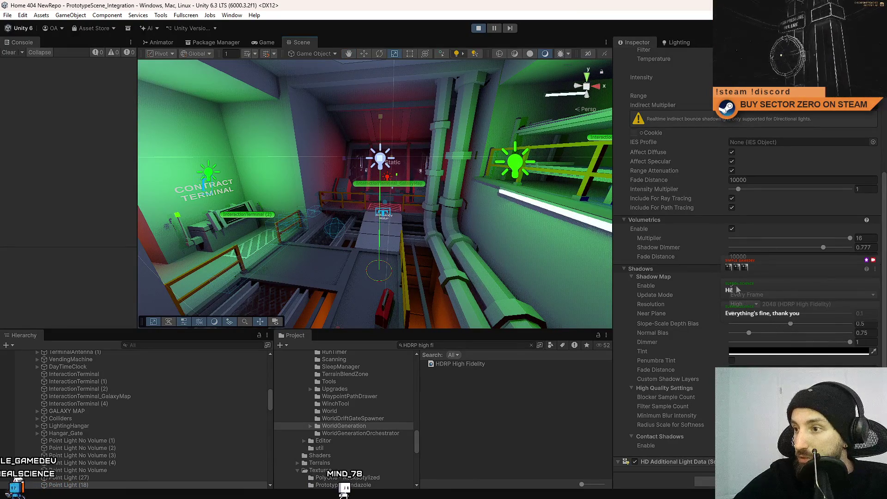
Set the green pipe corridor light and the Galaxy Map room light to On Enable shadow updates
left_click(760, 315)
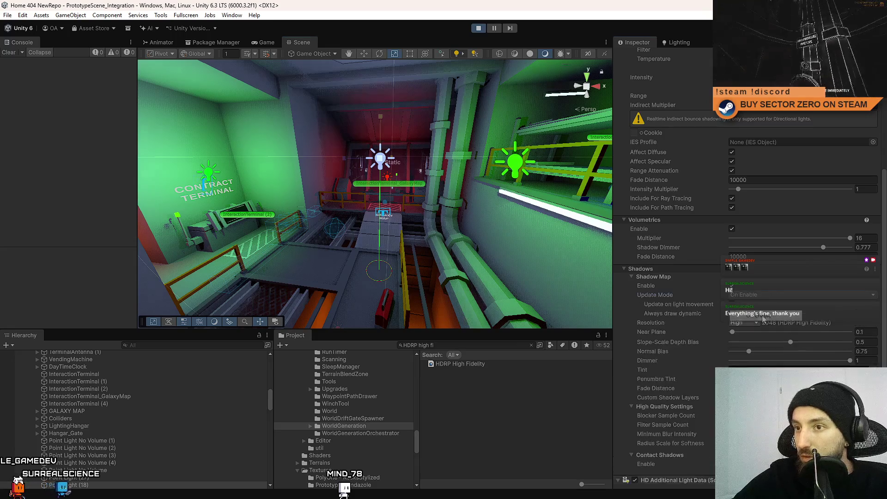
left_click_drag(429, 212, 430, 214)
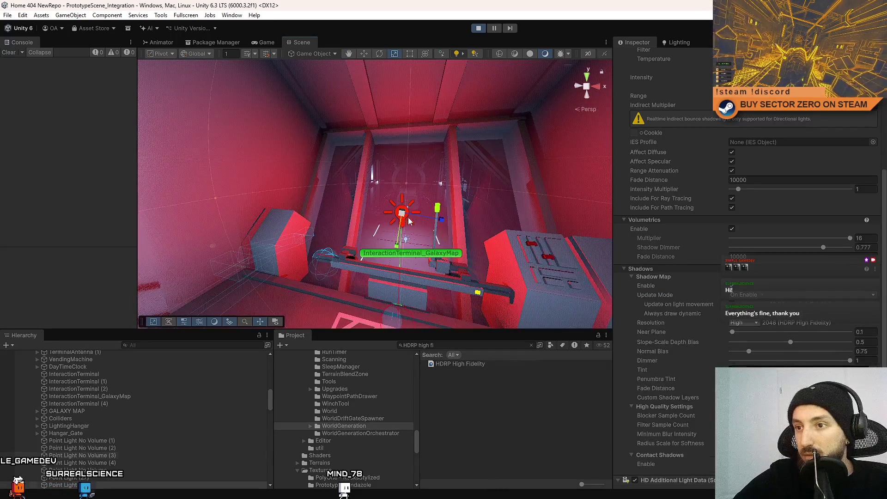
left_click(410, 222)
scroll(409, 222, "down", 3)
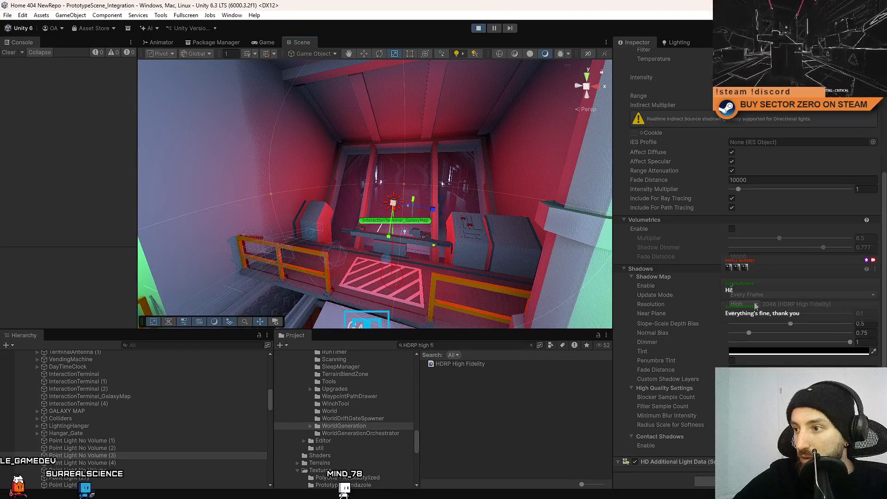
left_click(753, 295)
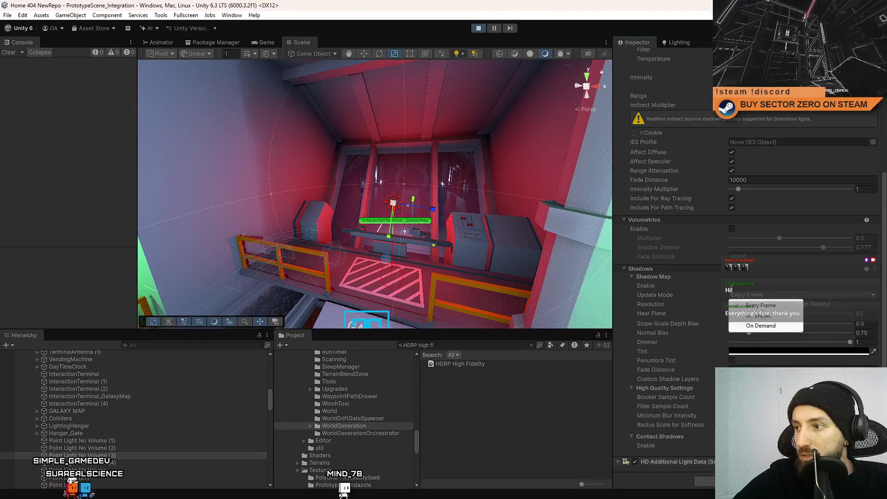
left_click(763, 316)
Frame the green Point Light No Volume (2) and set its shadows to update On Enable
mouse_move(544, 220)
left_mouse_down()
mouse_move(264, 148)
mouse_move(333, 162)
left_mouse_up()
left_click(363, 178)
key("f")
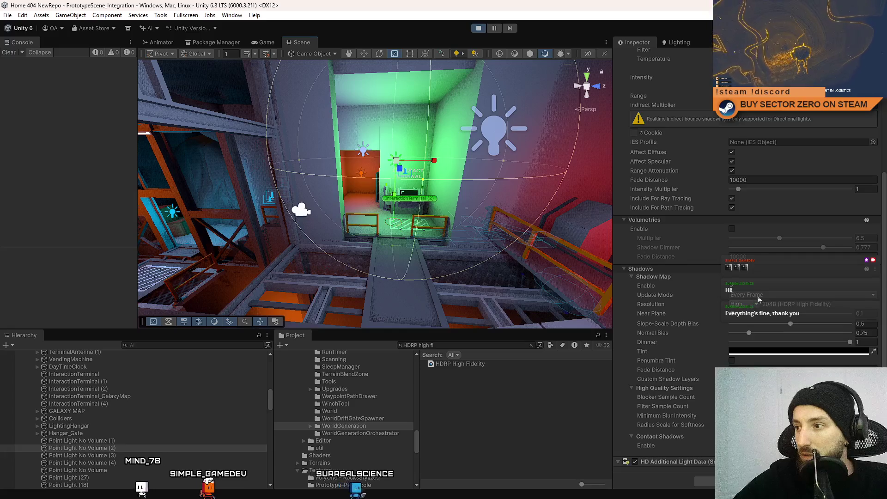
left_click(765, 318)
mouse_move(461, 148)
left_mouse_down()
mouse_move(453, 109)
mouse_move(453, 167)
mouse_move(464, 131)
mouse_move(458, 139)
left_mouse_up()
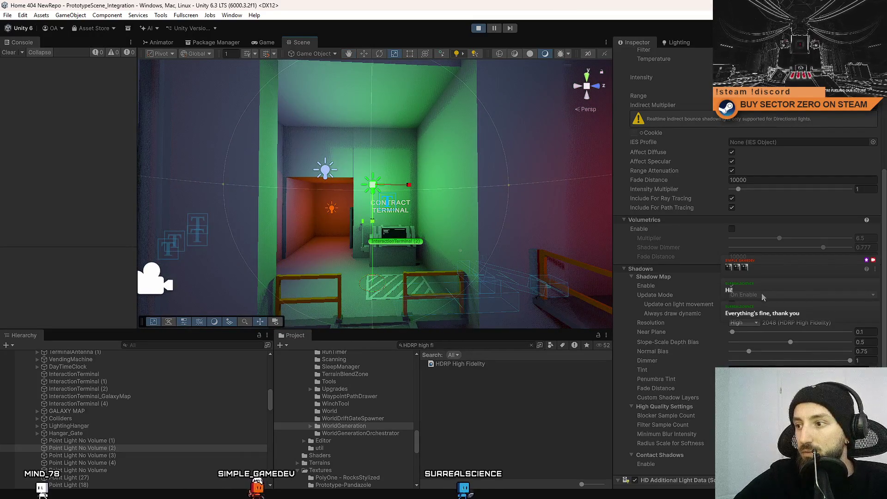
left_click(761, 305)
Orbit out of the green room and select another point light near the pipes
mouse_move(572, 153)
left_mouse_down()
mouse_move(580, 121)
mouse_move(564, 188)
mouse_move(199, 226)
mouse_move(15, 201)
mouse_move(37, 157)
mouse_move(16, 129)
mouse_move(51, 173)
left_mouse_up()
mouse_move(203, 262)
left_mouse_down()
mouse_move(83, 230)
mouse_move(329, 145)
mouse_move(559, 210)
mouse_move(301, 197)
mouse_move(277, 185)
left_mouse_up()
left_click(329, 145)
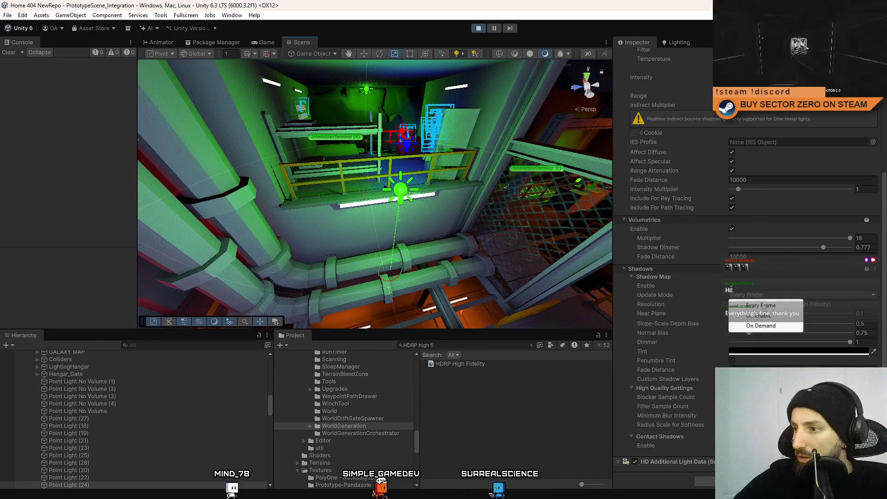
Set the pipe-side light and Point Light (22) to update shadows On Enable
left_click(762, 316)
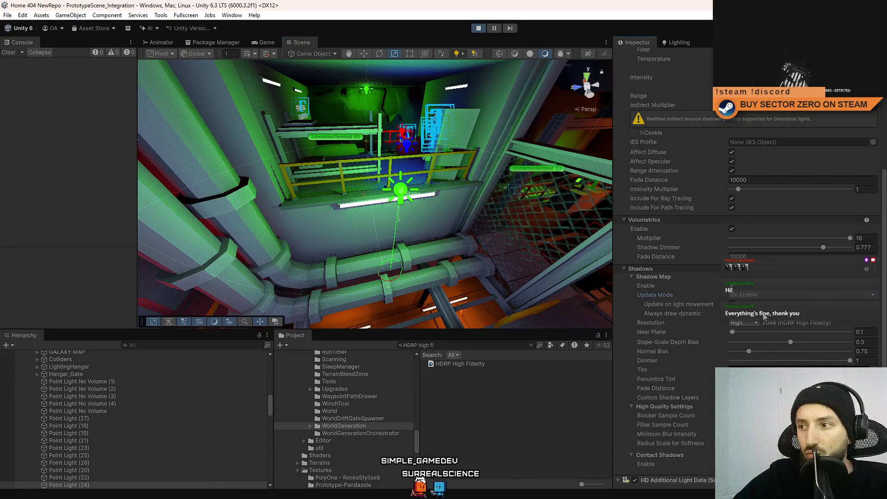
scroll(380, 198, "up", 5)
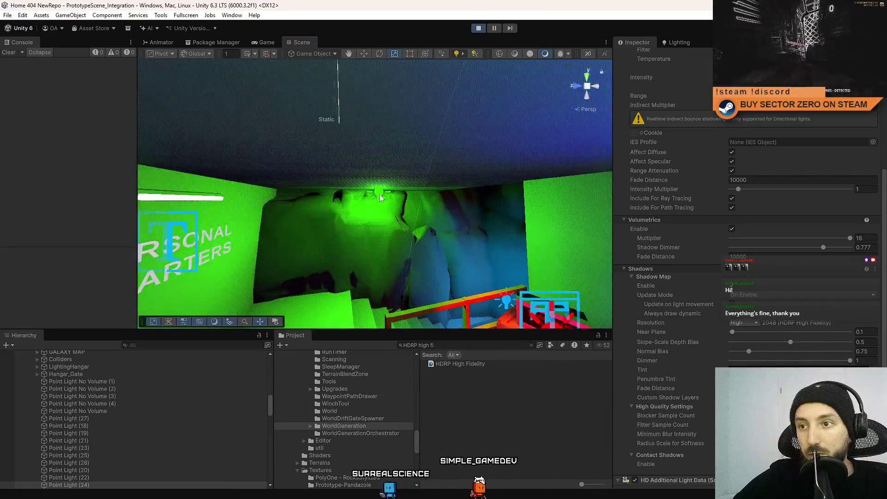
left_click(379, 197)
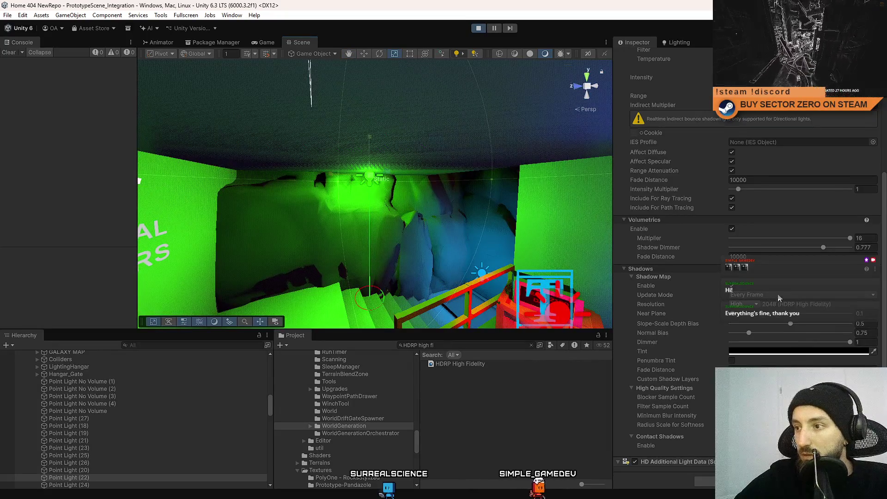
left_click(762, 316)
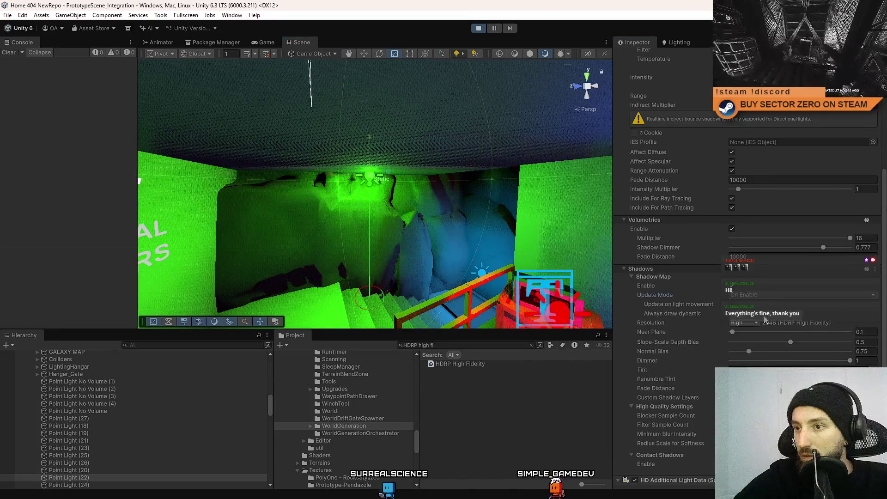
Set Point Light No Volume (4) to On Enable shadow updates, then select No Volume (1)
key("w")
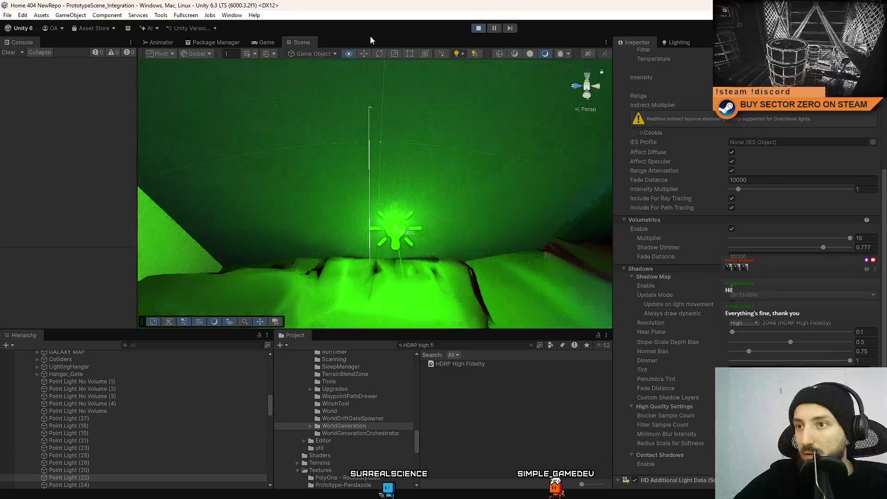
key("w")
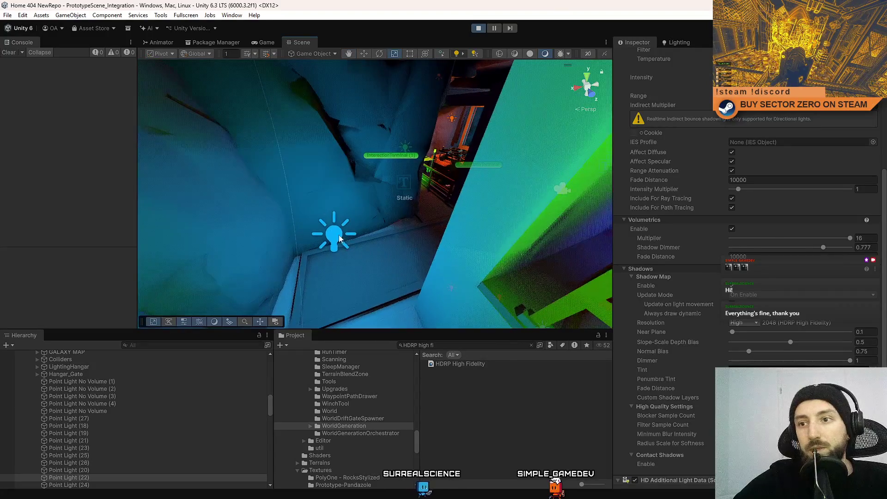
left_click(365, 220)
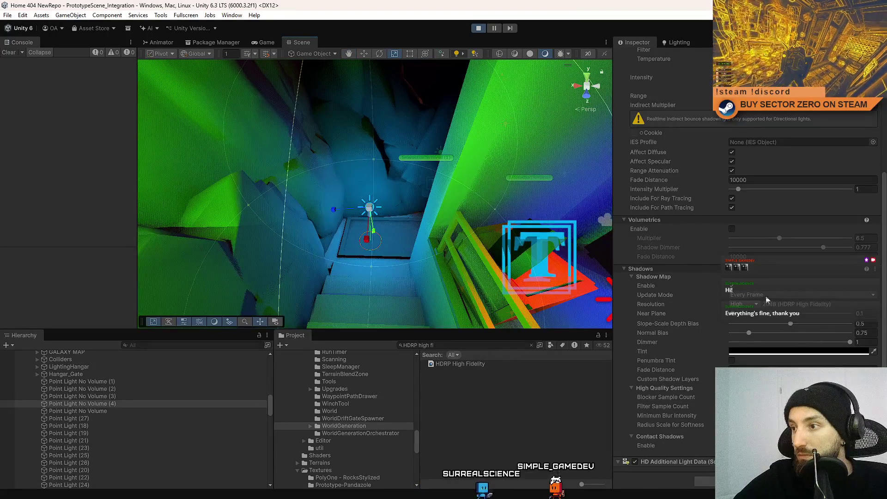
left_click(770, 317)
left_click_drag(392, 199, 328, 169)
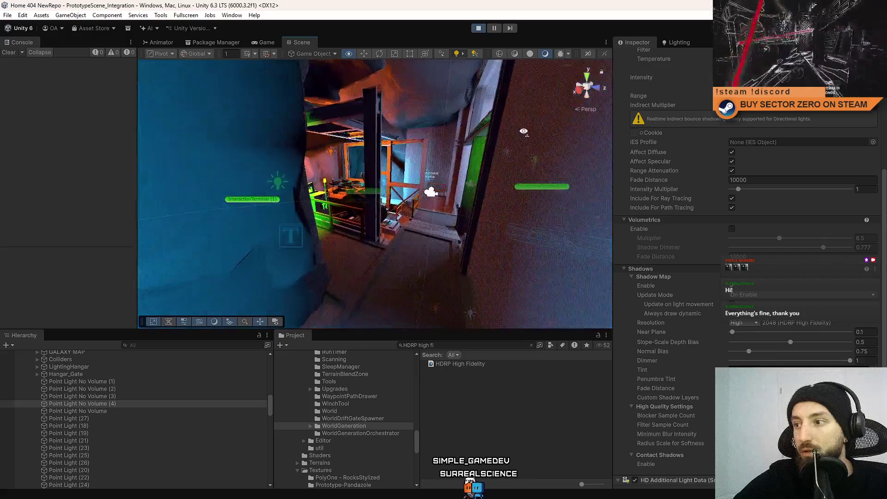
left_click(368, 179)
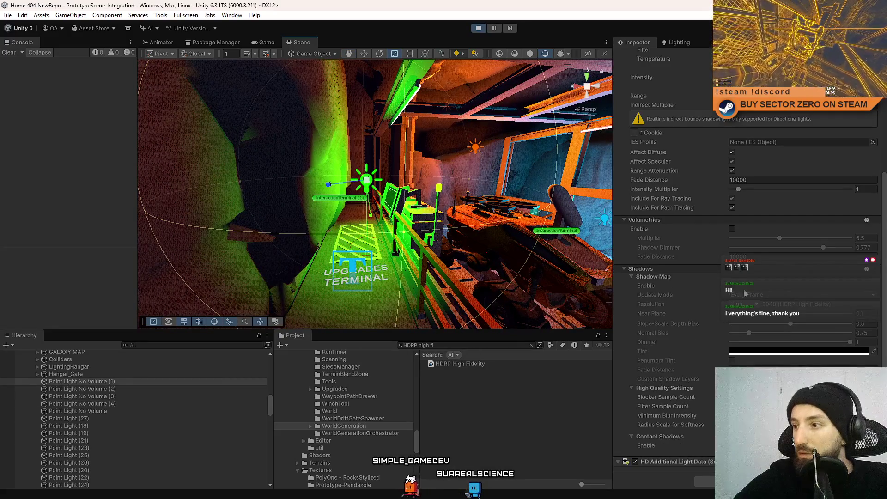
Switch Point Light (14) in the hangar to On Enable shadow updates
mouse_move(425, 226)
left_mouse_down()
mouse_move(436, 195)
mouse_move(360, 159)
mouse_move(284, 208)
left_mouse_up()
left_click(351, 154)
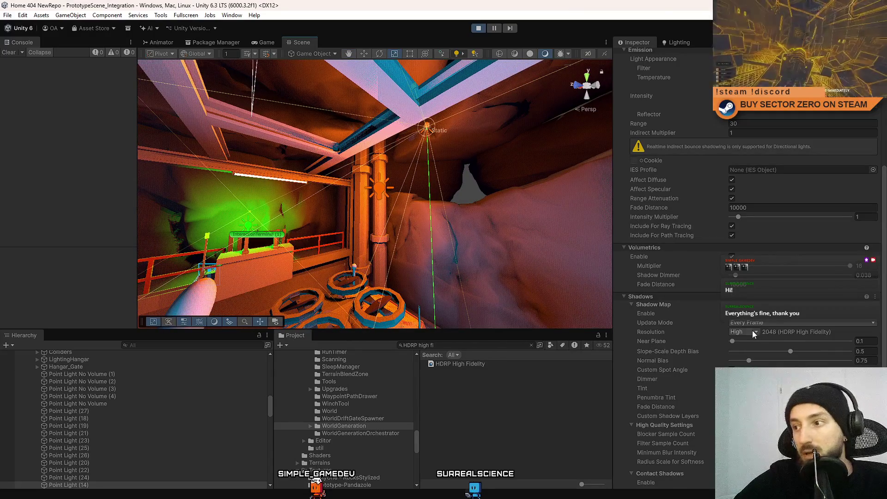
mouse_move(286, 258)
left_mouse_down()
mouse_move(245, 279)
mouse_move(266, 271)
left_mouse_up()
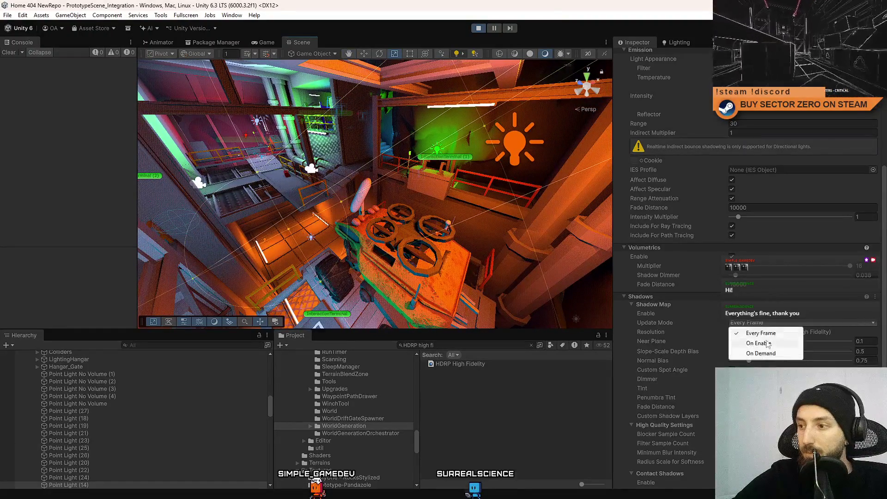
left_click(758, 324)
left_click(758, 333)
left_click(756, 322)
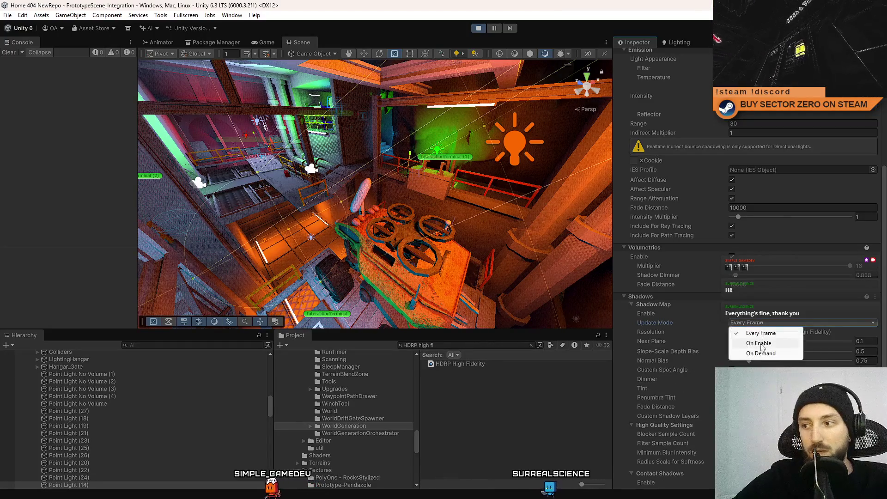
left_click(760, 343)
Move the view down the corridor and clear the selection
mouse_move(474, 217)
left_mouse_down()
mouse_move(400, 175)
mouse_move(292, 284)
mouse_move(395, 121)
mouse_move(644, 131)
left_mouse_up()
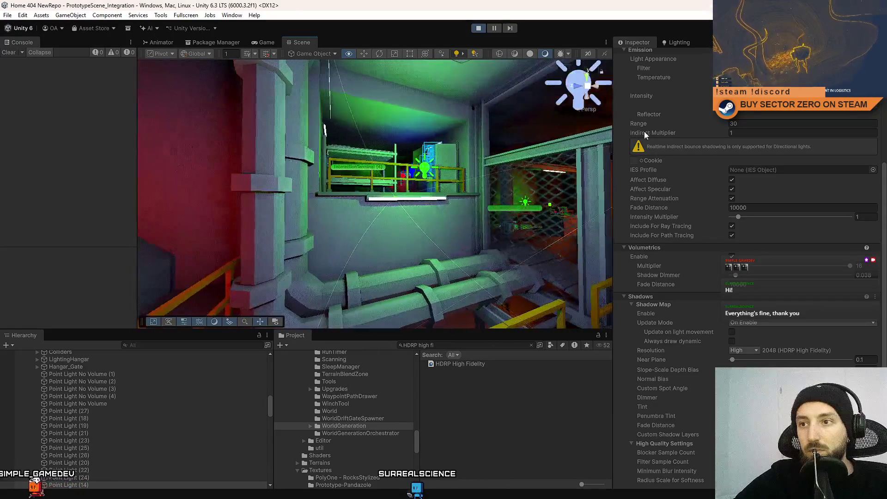
left_click_drag(789, 137, 565, 372)
left_click(539, 401)
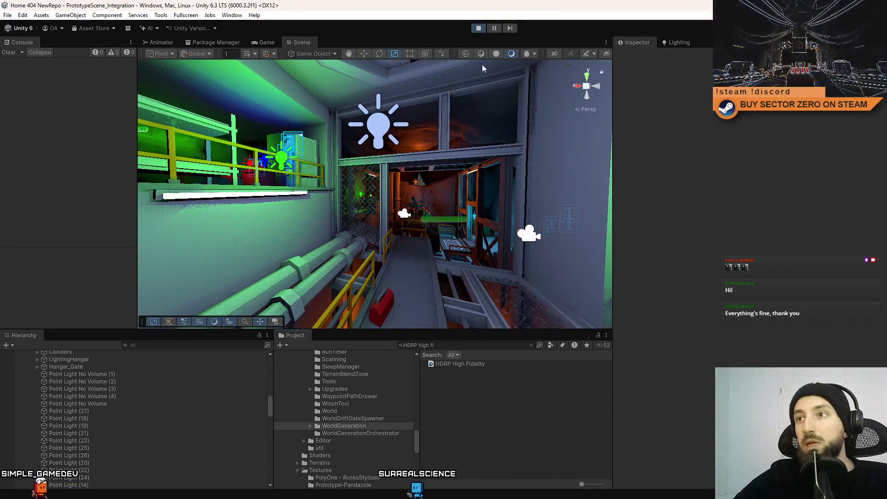
Resume the game with Stats hidden and walk through the green and orange corridors
left_click(275, 42)
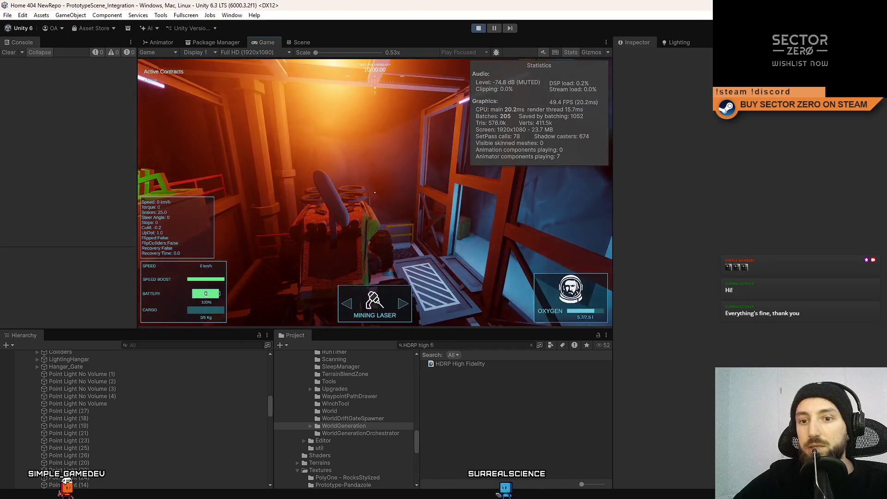
key("Escape")
key("Escape")
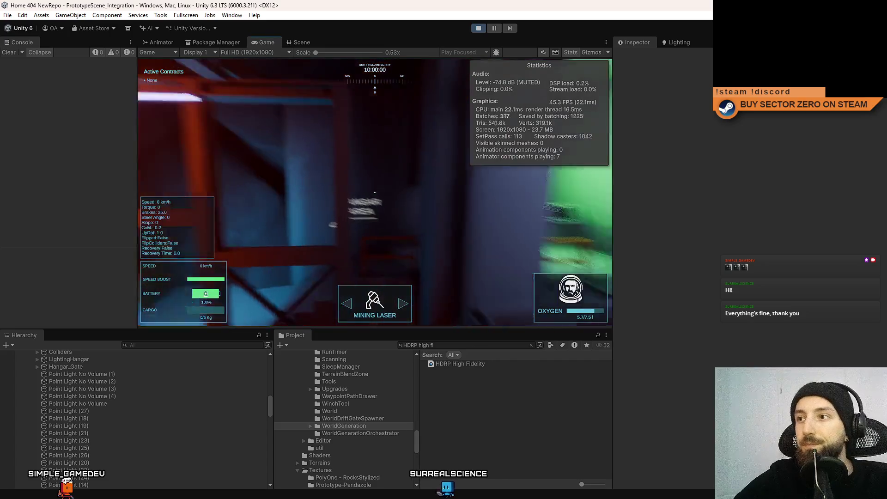
key("Escape")
key("Escape")
left_click(571, 52)
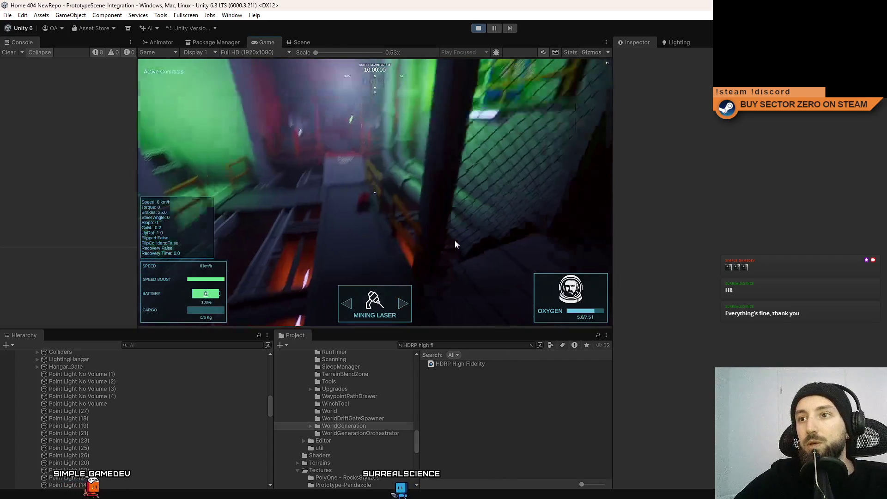
left_click(455, 240)
key("w")
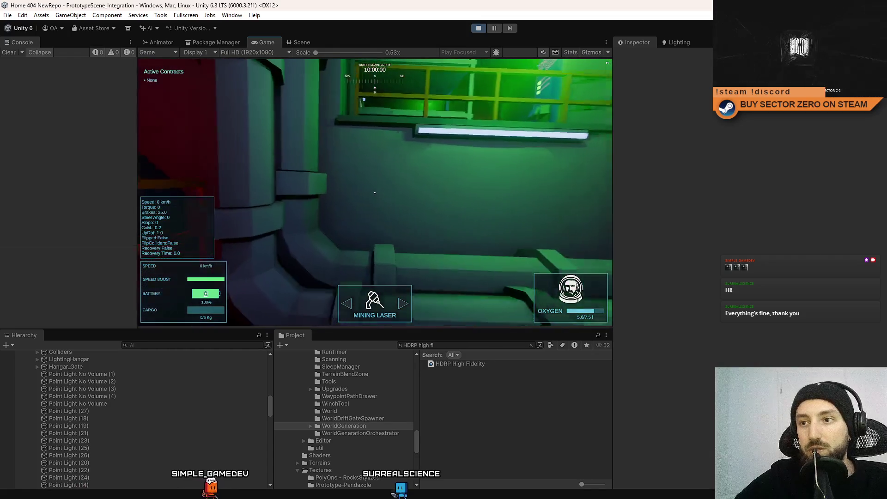
key("w")
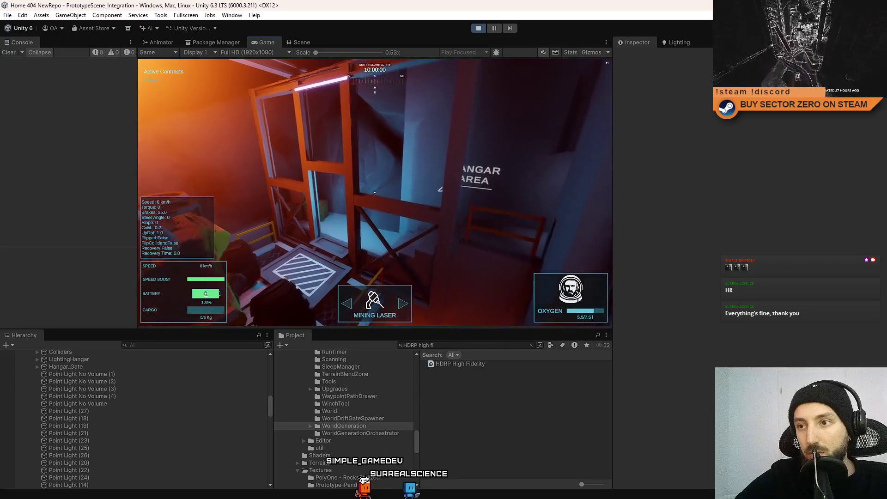
key("w")
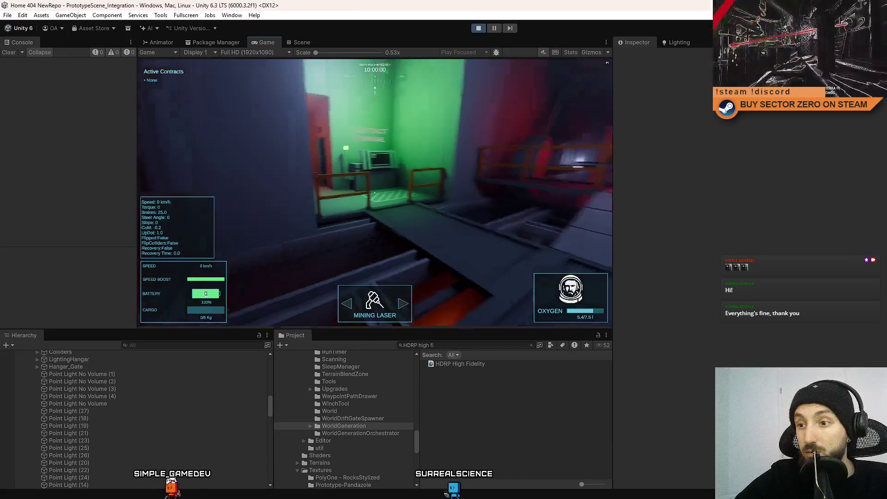
key("Escape")
key("Escape")
Select the HDRP High Fidelity asset and scroll to its Punctual Light Shadows settings
left_click(489, 364)
scroll(773, 305, "down", 15)
scroll(789, 291, "down", 5)
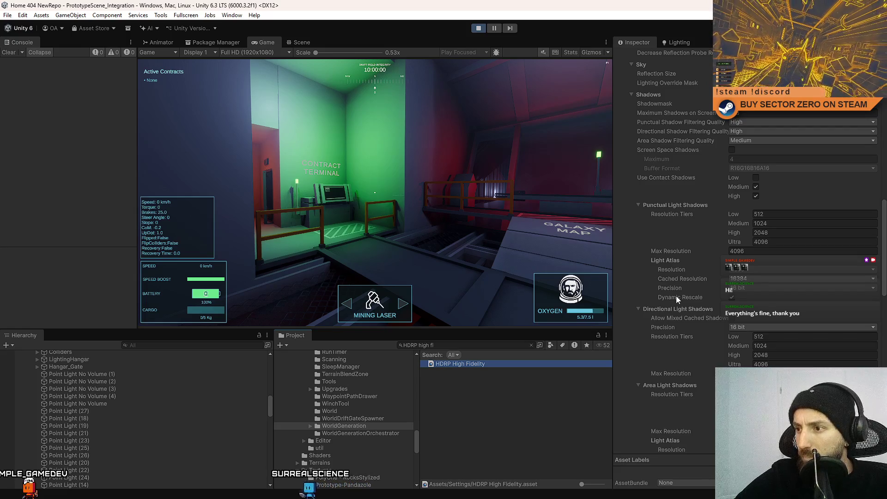
Walk the player up to the Galaxy Map sign, then pause the game
left_click(603, 266)
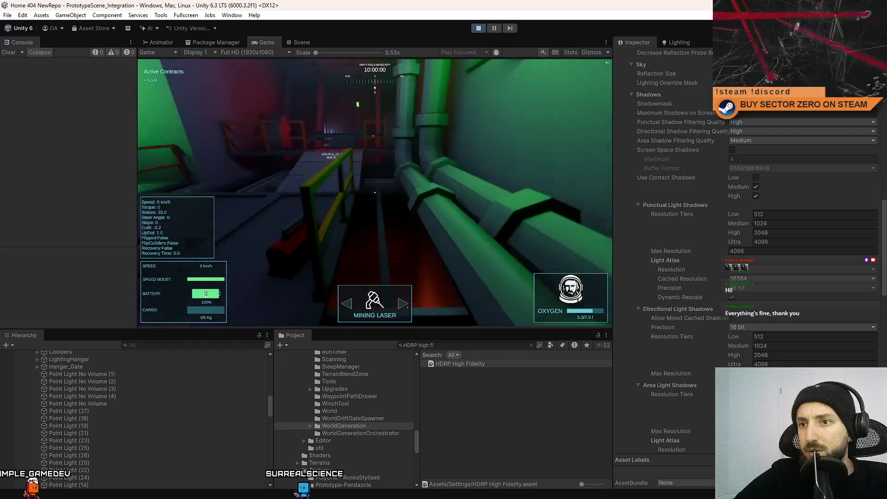
key("w")
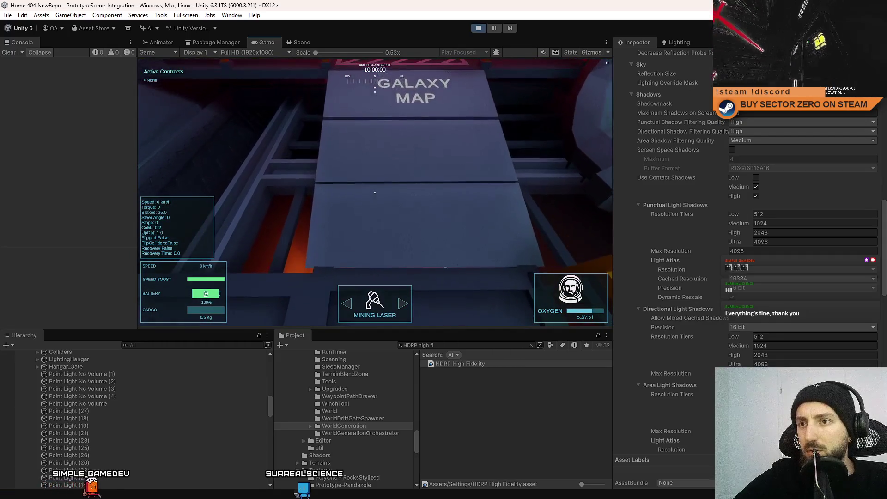
key("w")
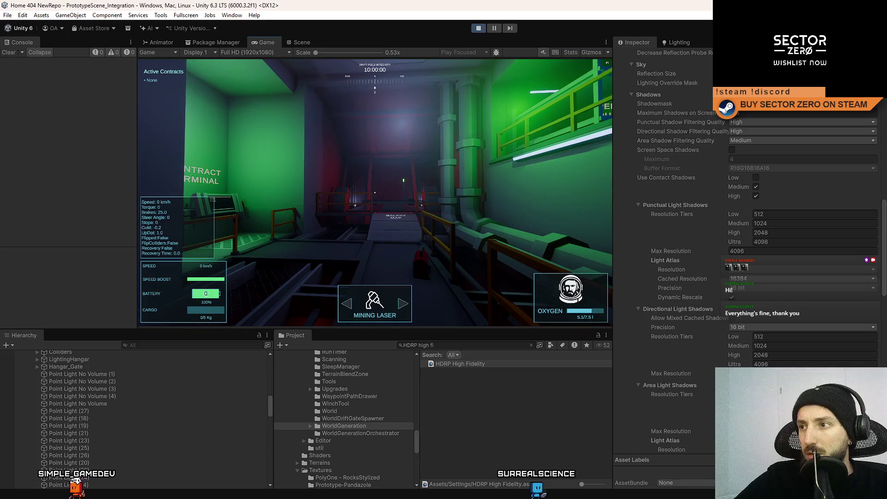
key("Escape")
key("Escape")
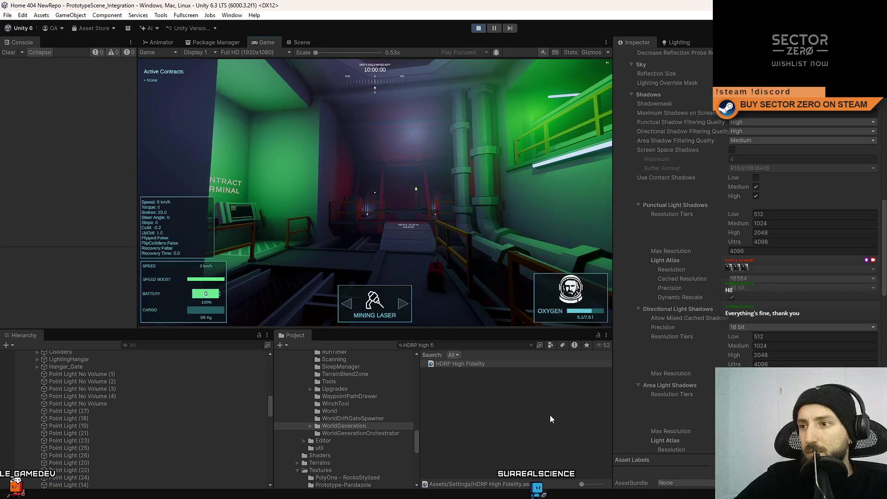
Inspect the settings of Point Light No Volume (1) and Point Light (18)
left_click(549, 415)
left_click(141, 375)
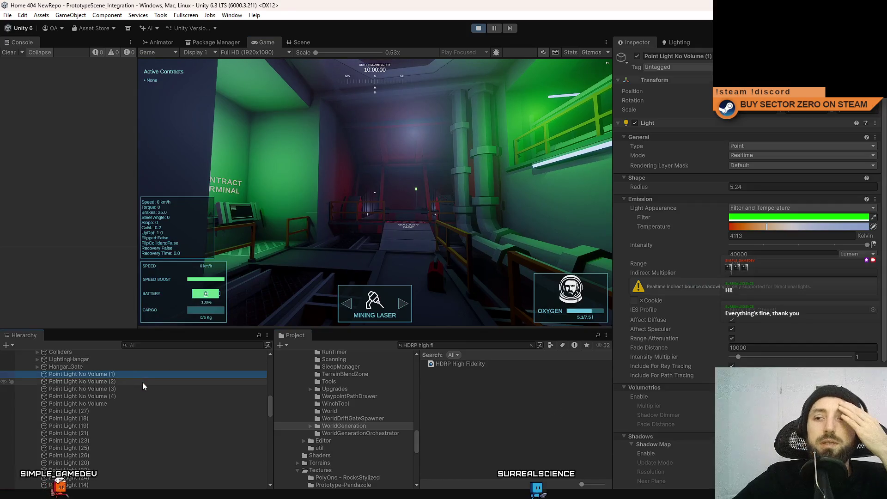
scroll(140, 381, "down", 8)
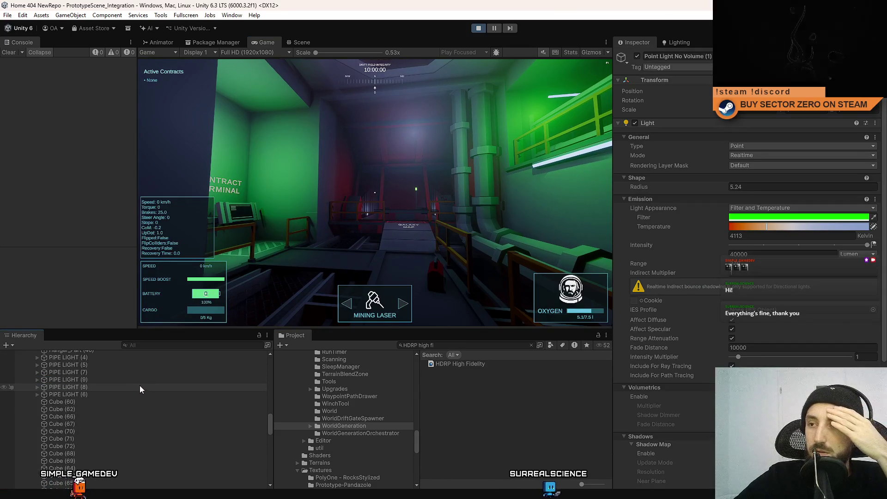
left_click(297, 42)
left_click(380, 121)
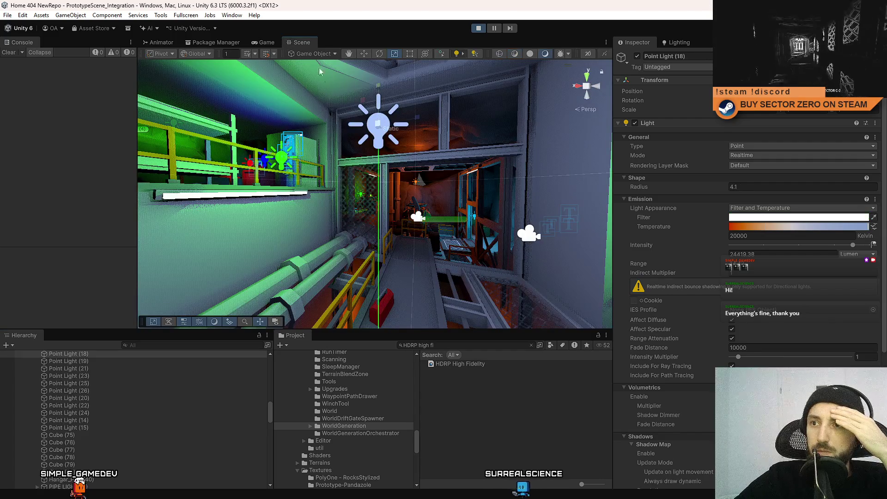
left_click(262, 43)
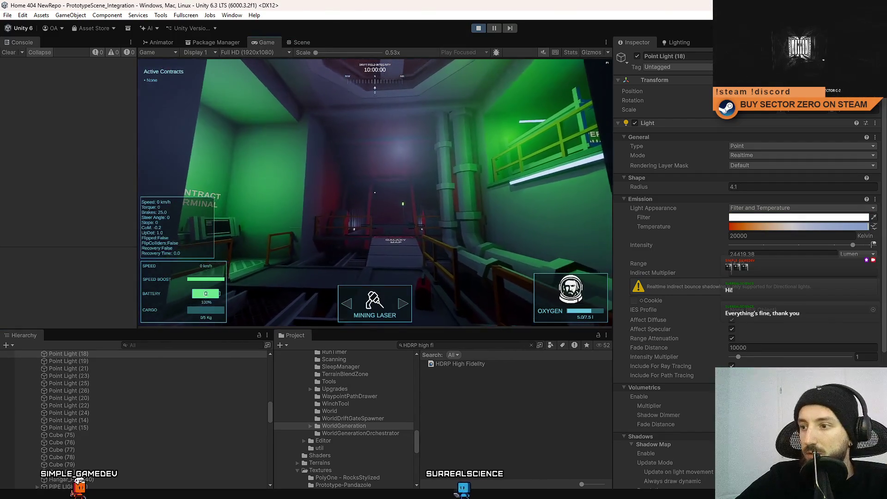
scroll(745, 356, "down", 3)
Resume the game, show the Stats overlay in the Game view, and open the pause menu
left_click(733, 324)
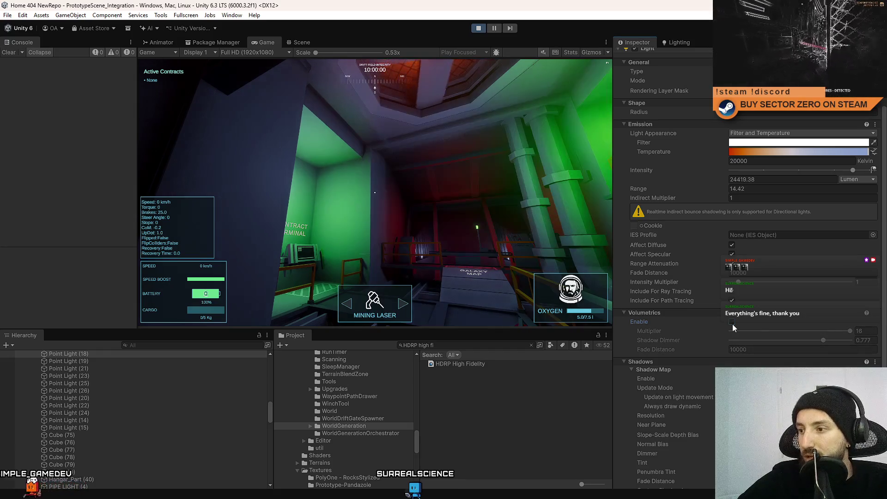
left_click(481, 205)
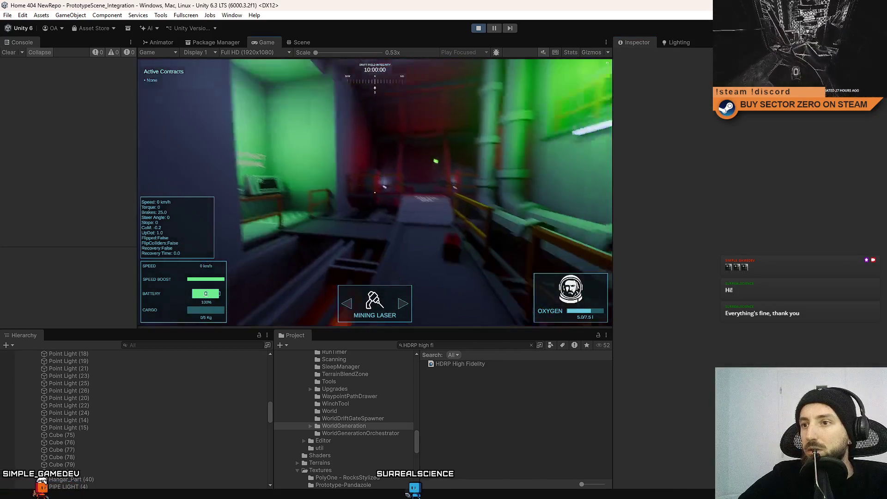
left_click(587, 49)
left_click(586, 49)
left_click(573, 52)
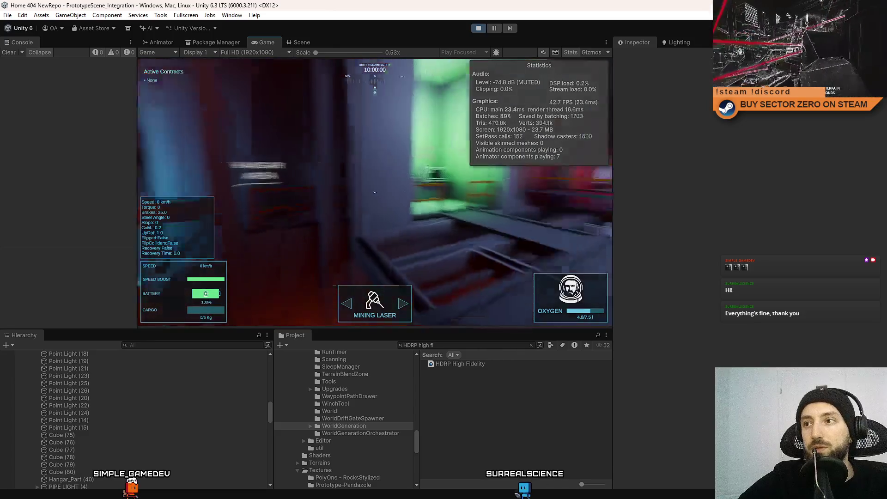
key("Escape")
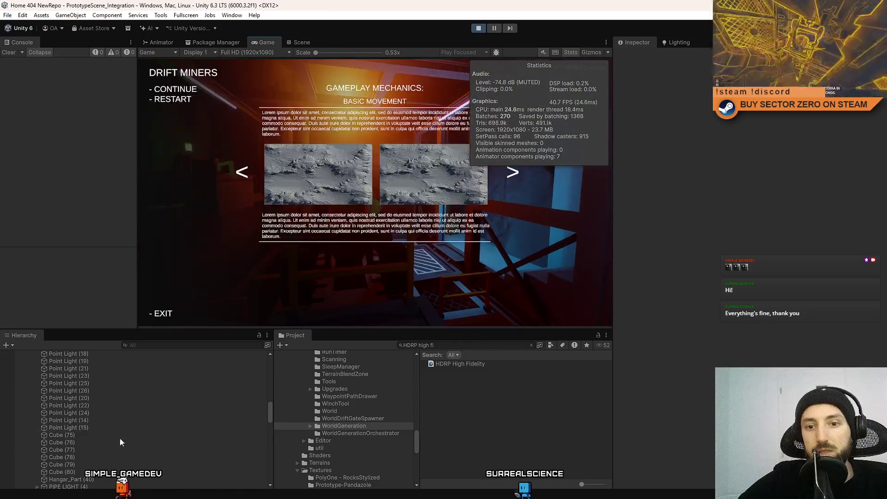
key("Escape")
left_click(121, 429)
scroll(124, 415, "up", 4)
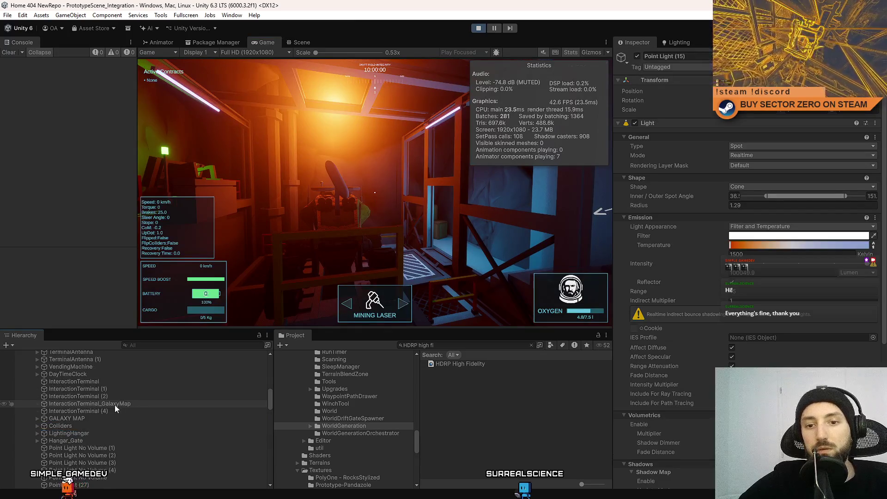
left_click(110, 429)
scroll(113, 431, "down", 6)
scroll(101, 410, "up", 10)
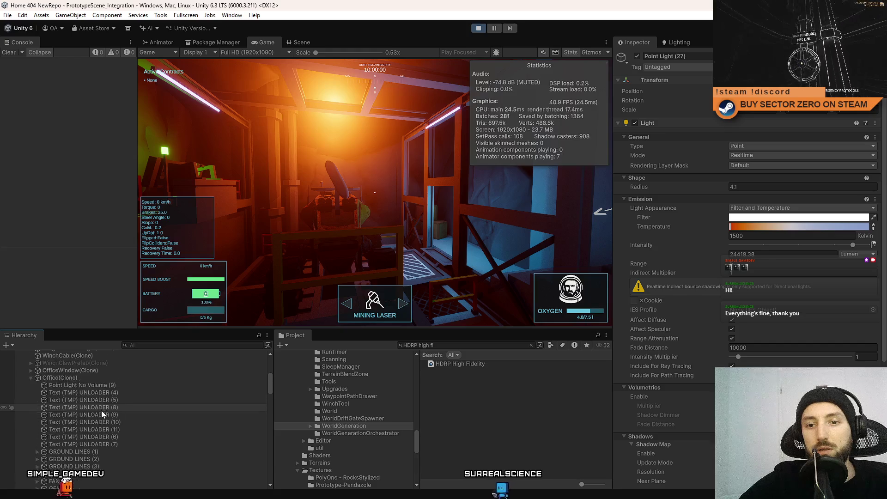
scroll(101, 410, "up", 5)
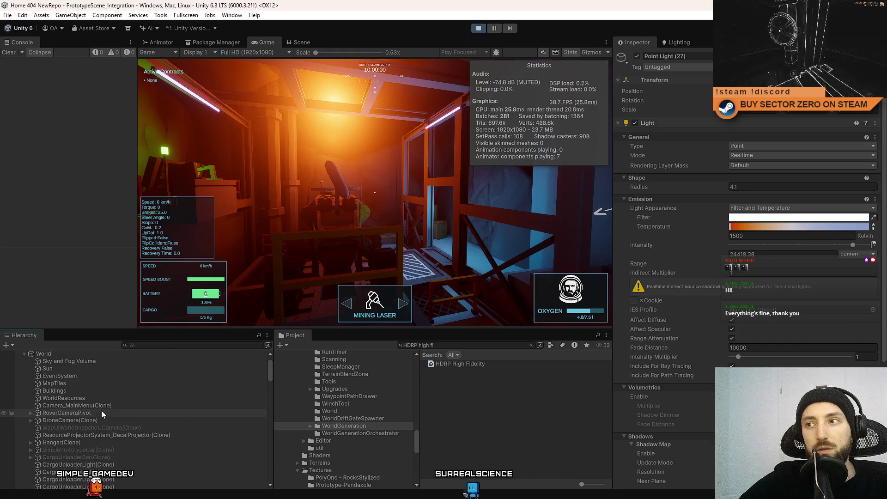
left_click(481, 447)
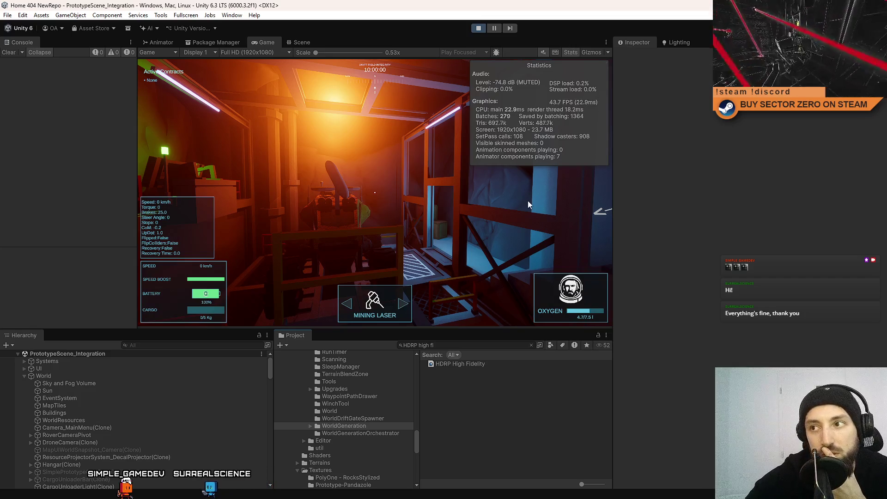
Set the HDRP High Fidelity punctual Light Atlas Cached Resolution to 4096
left_click(469, 364)
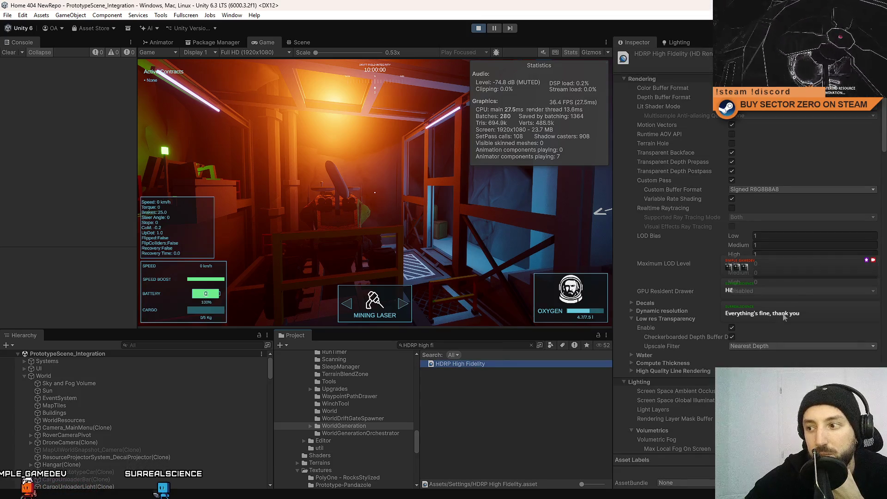
scroll(783, 318, "down", 15)
scroll(784, 317, "down", 5)
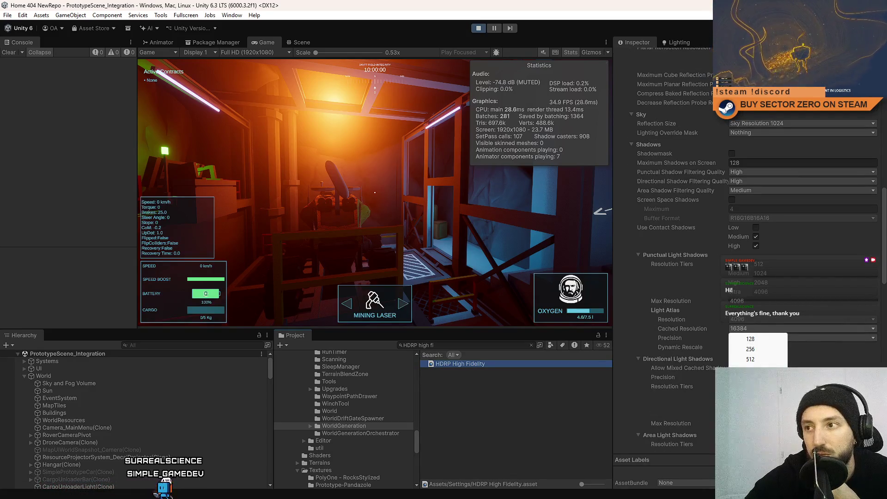
left_click(757, 389)
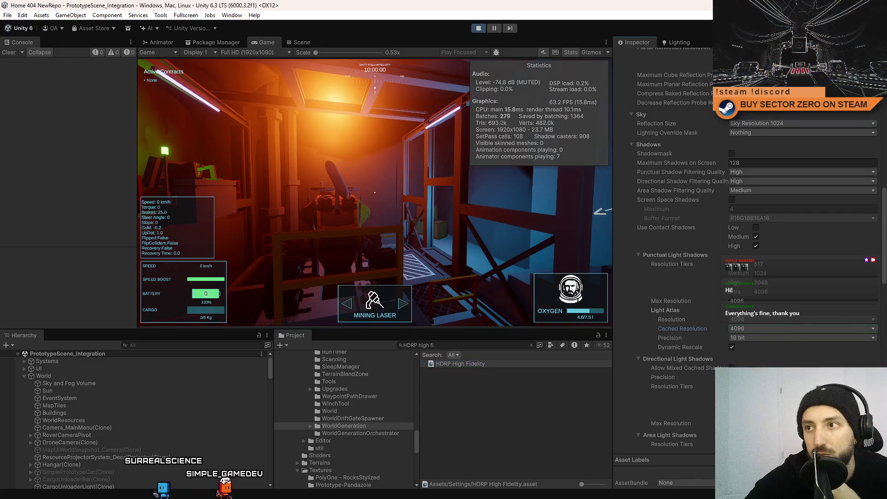
left_click(516, 417)
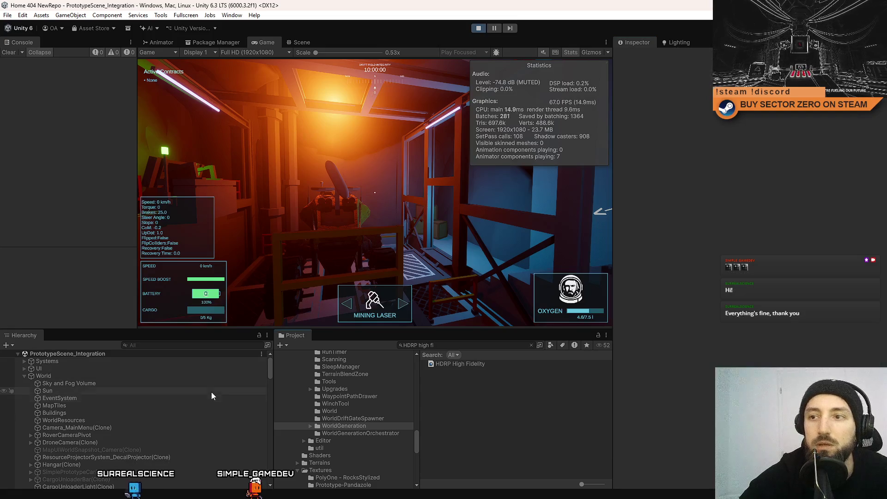
Walk toward the Galaxy Map pad, then stop play mode
key("w")
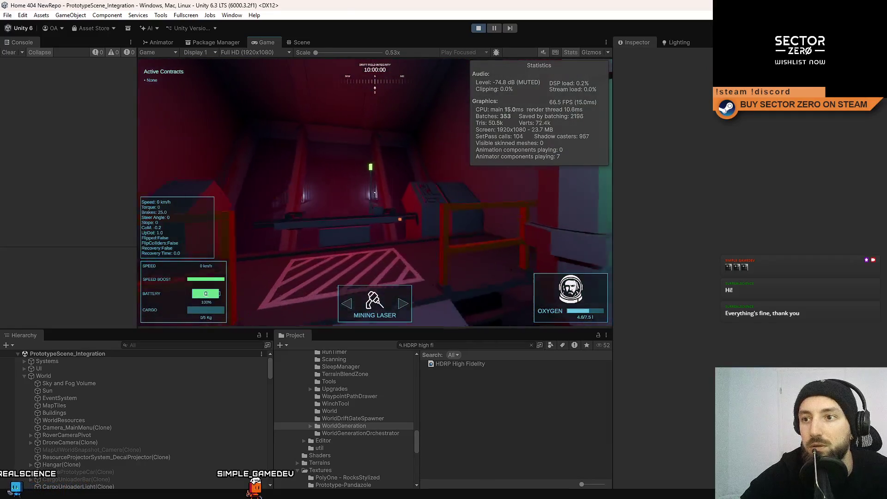
key("Escape")
key("Escape")
left_click(482, 28)
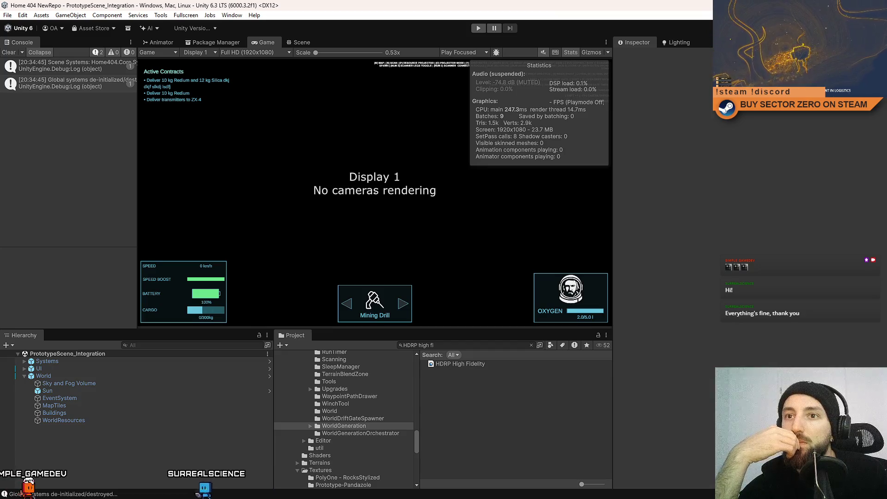
Review the HDRP High Fidelity Shadows and Lights limits, then start play mode again
left_click(459, 365)
scroll(753, 338, "down", 15)
scroll(750, 337, "down", 15)
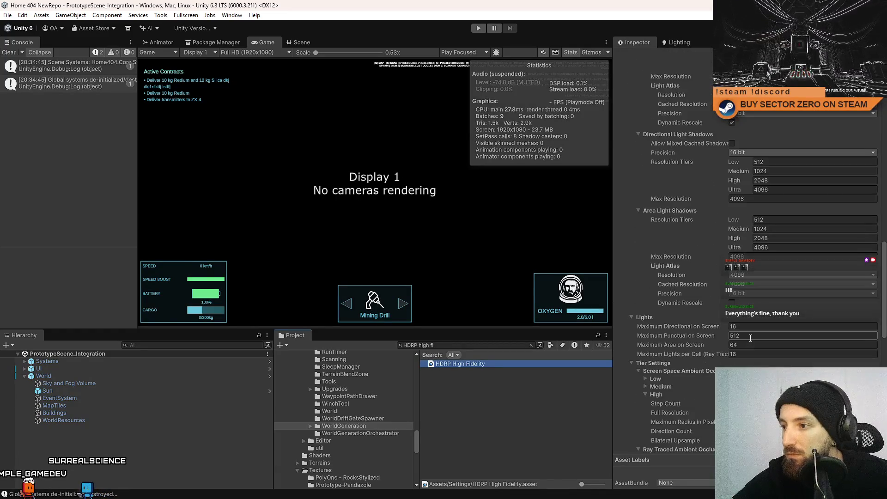
left_click(502, 364)
left_click(476, 29)
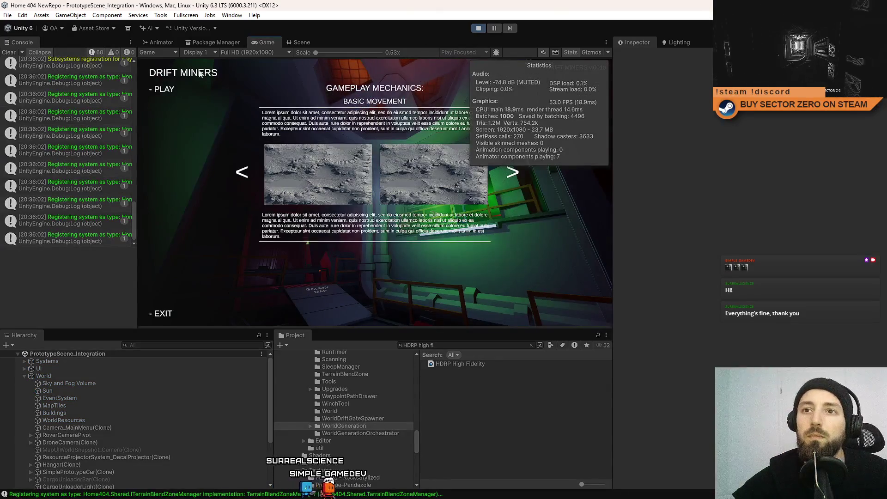
Start the game and walk past the soda machine, down the stairwell, onto the Galaxy Map walkway
left_click(164, 89)
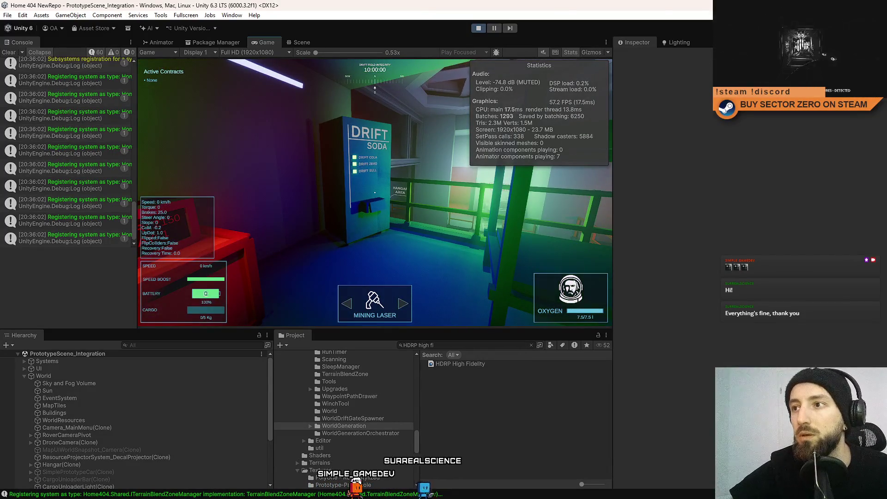
key("w")
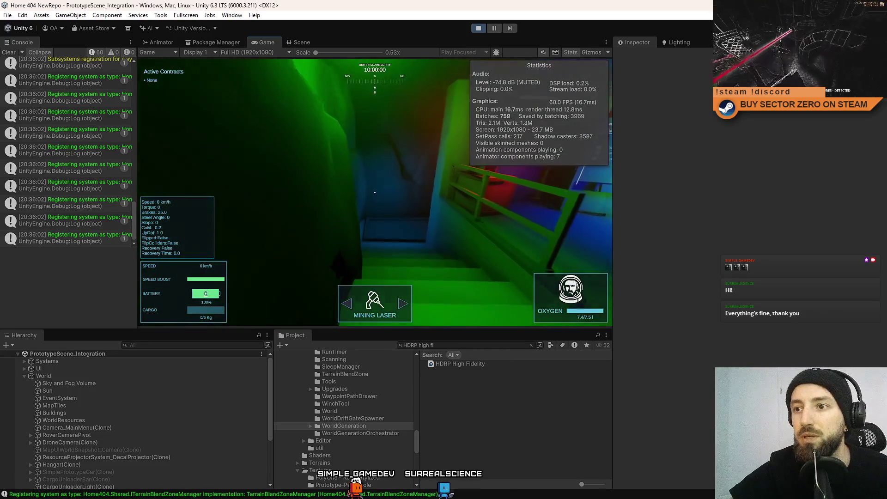
key("w")
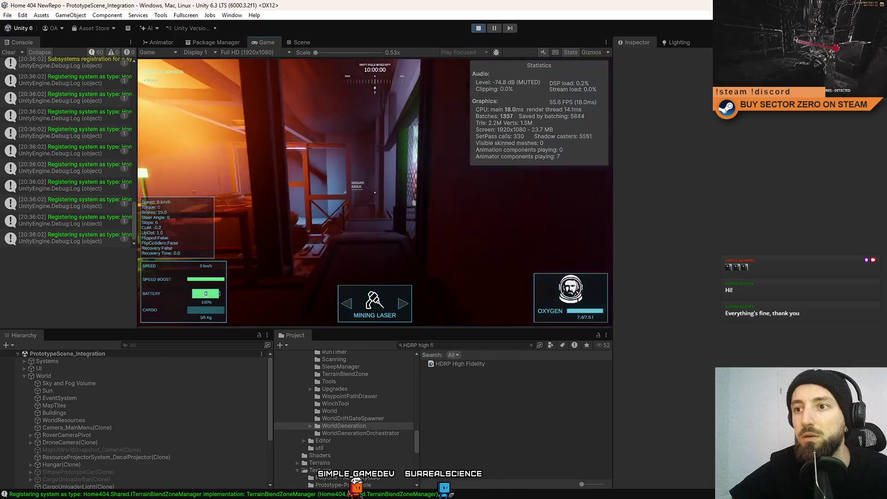
key("w")
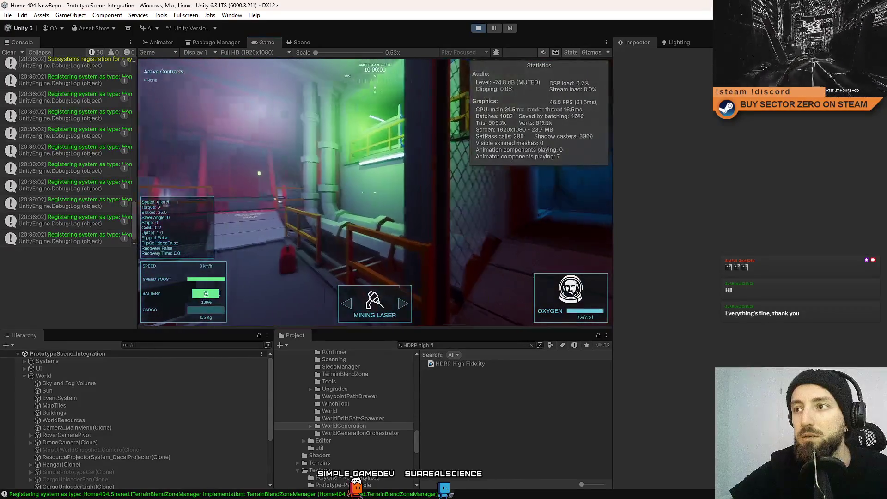
key("w")
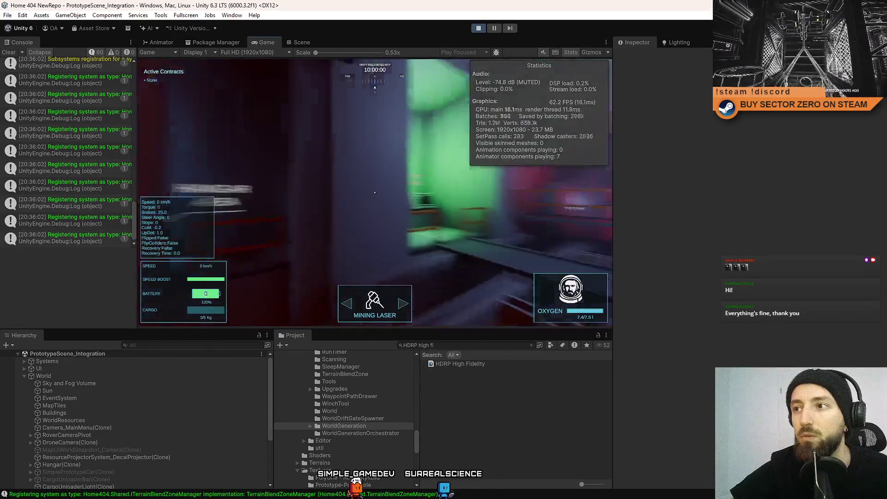
key("w")
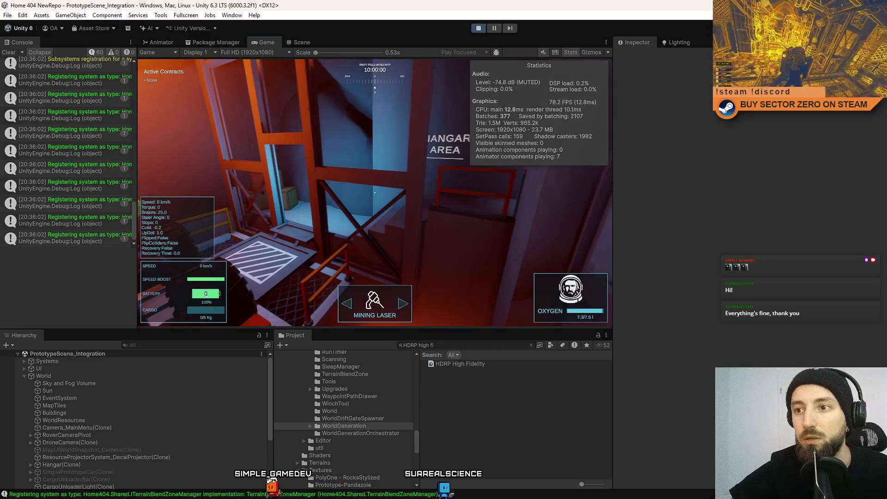
key("w")
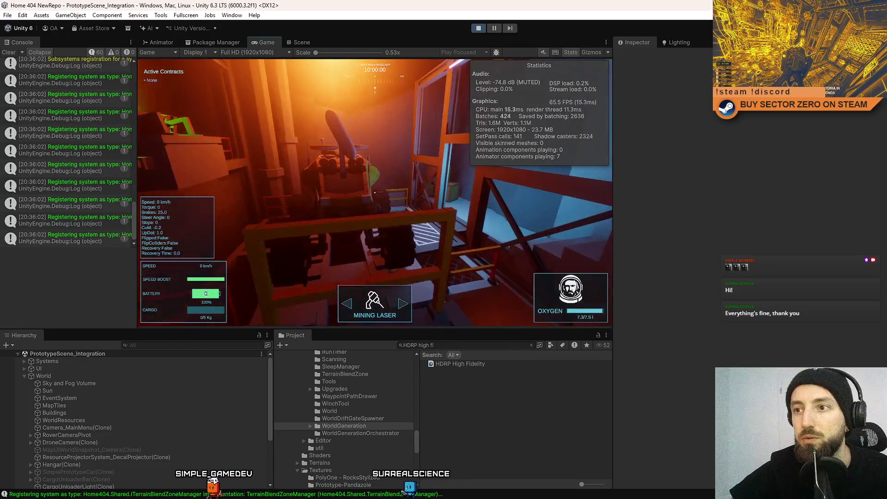
key("w")
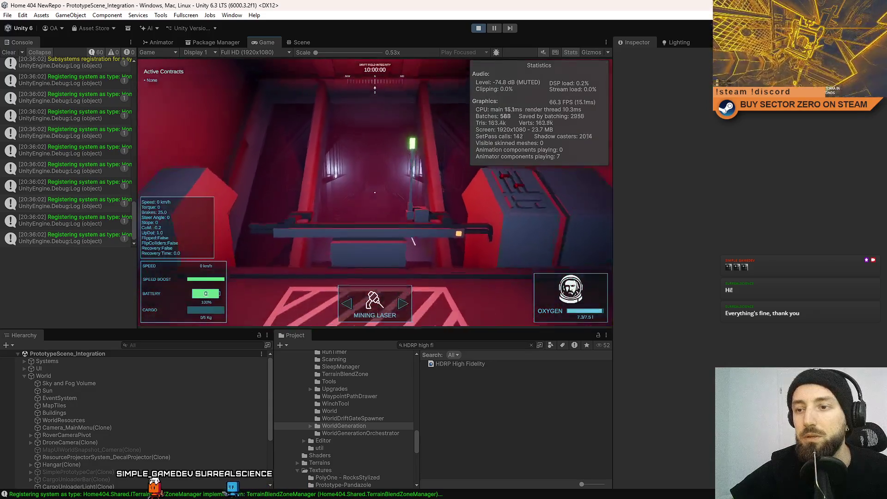
Walk through the orange room, Contract Terminal room and red corridor, then pause the game
key("w")
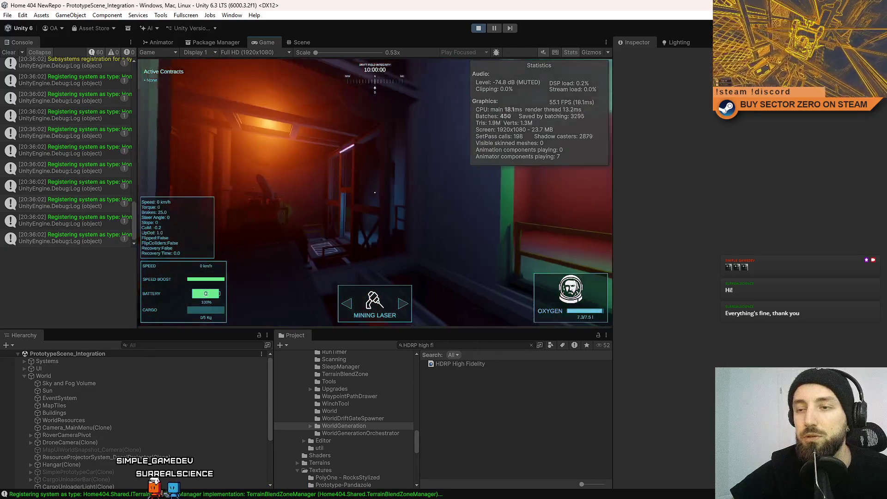
key("w")
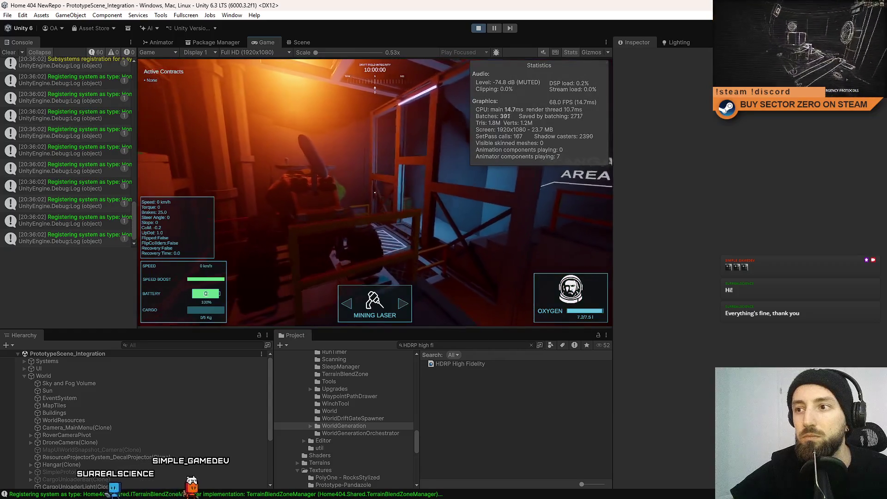
key("w")
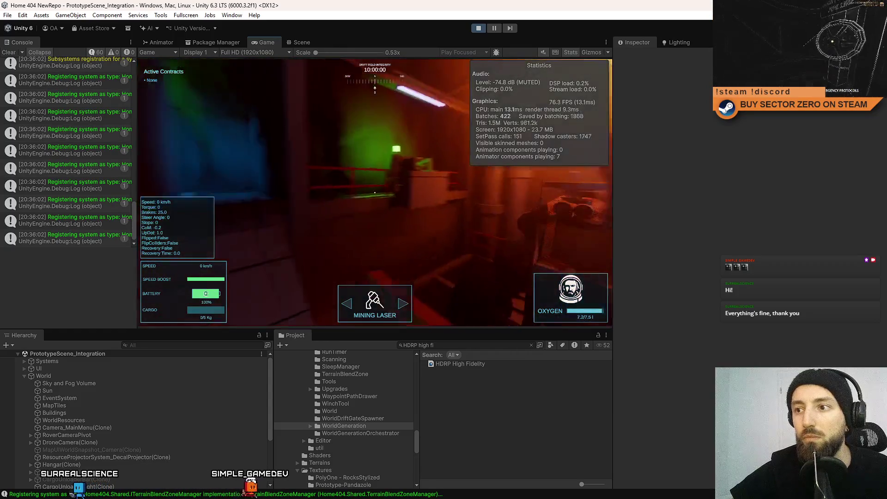
key("w")
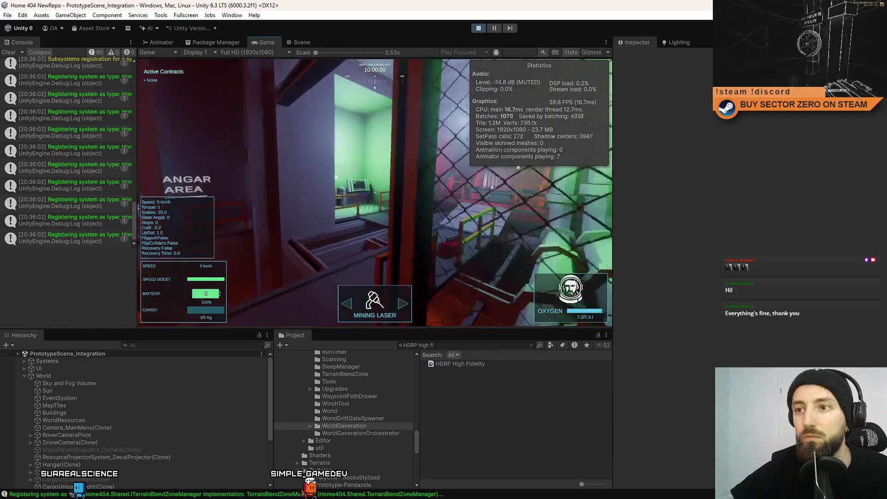
key("w")
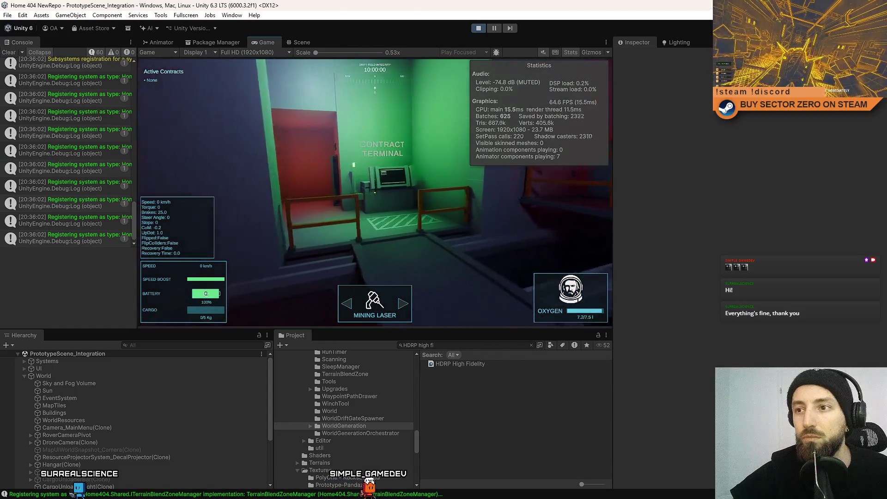
key("w")
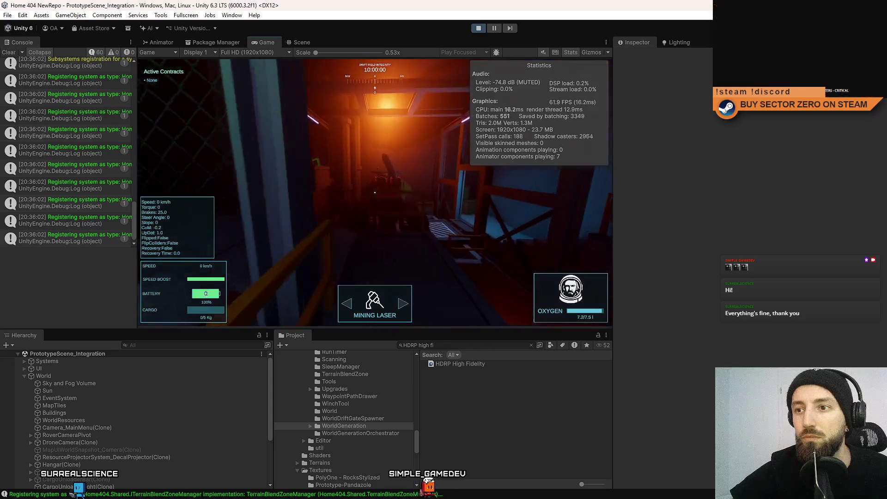
key("w")
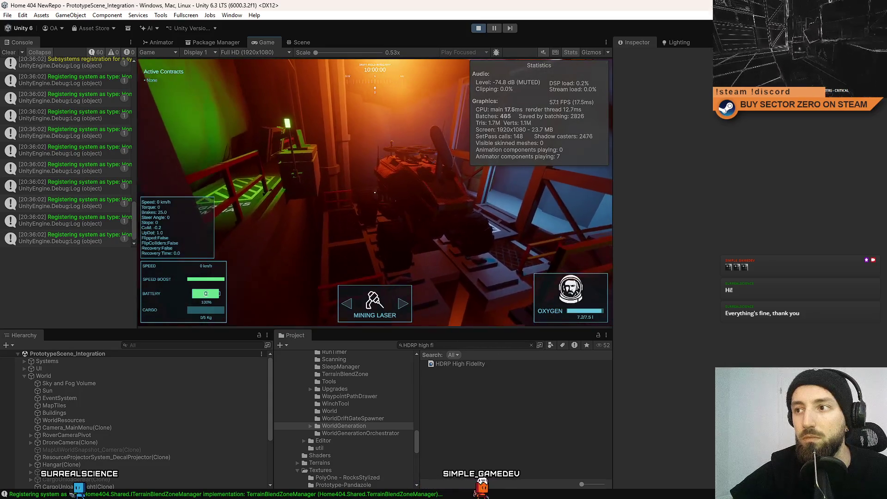
key("w")
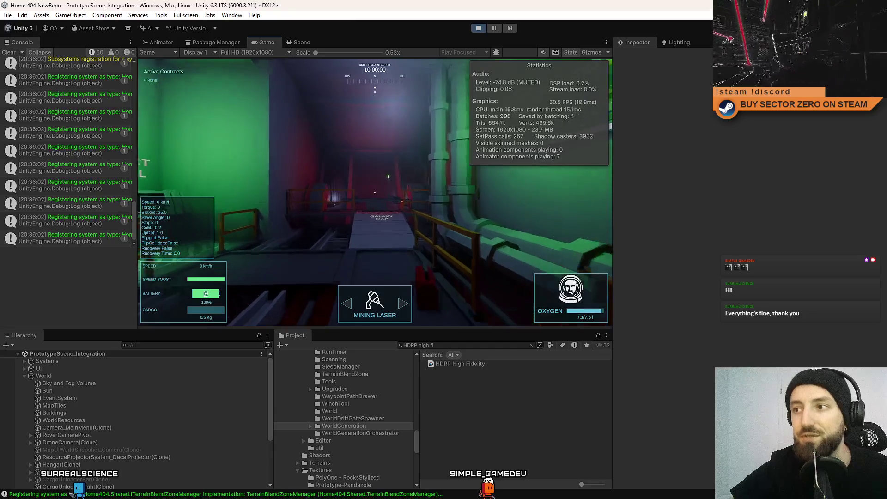
key("w")
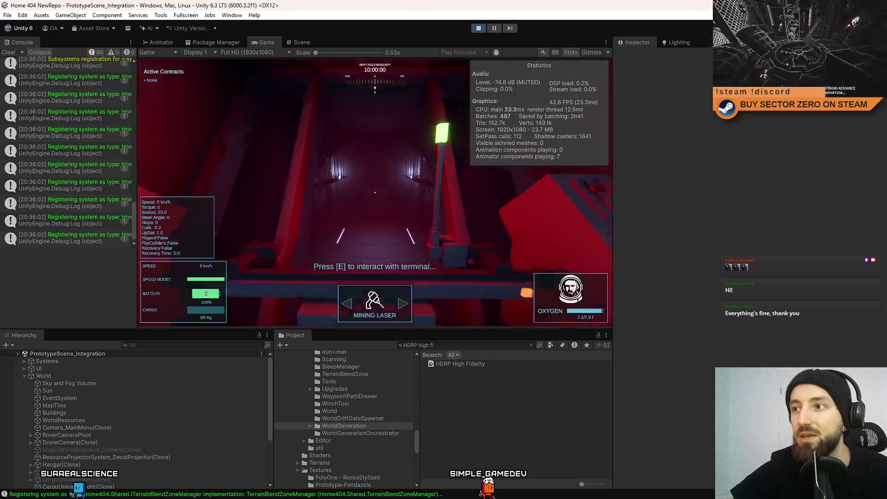
key("w")
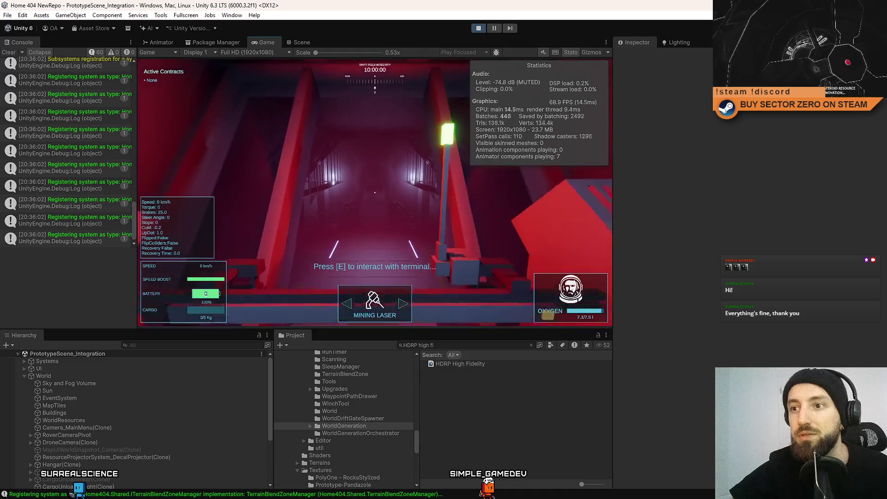
key("Escape")
left_click(298, 43)
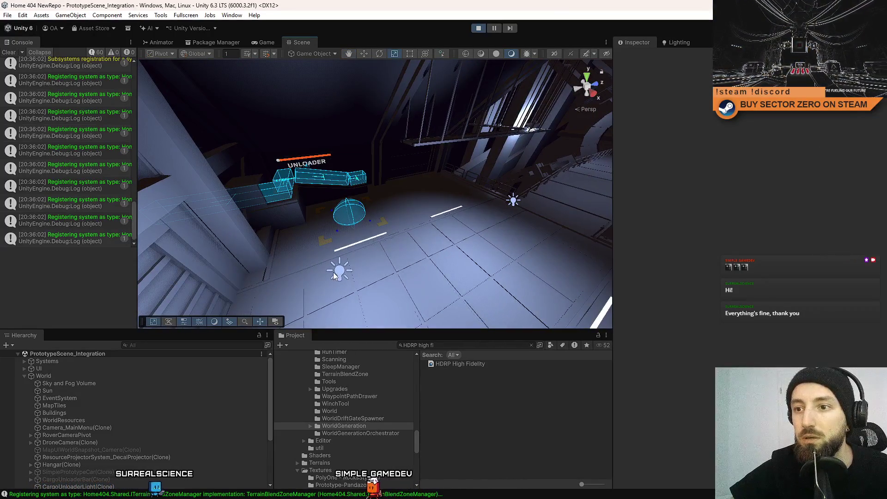
Select and frame Point Light (16), Point Light (13) and Point Light (11) in the Scene view
left_click(338, 271)
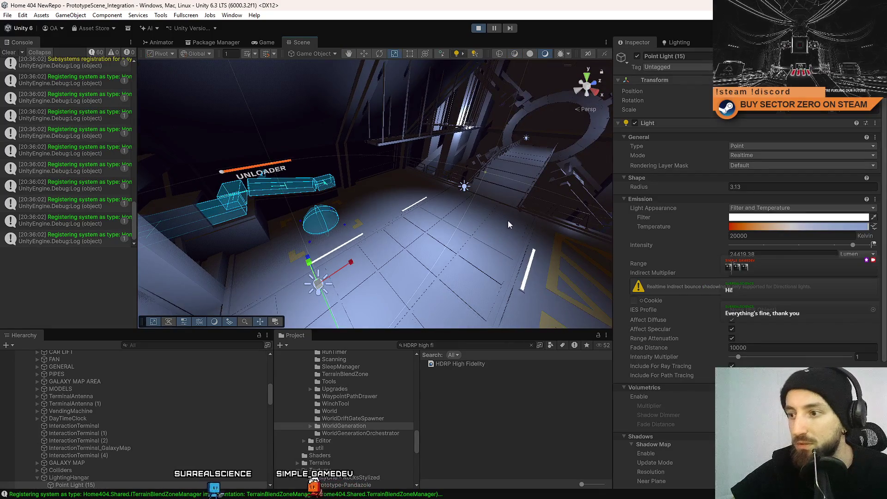
left_click(465, 187)
key("f")
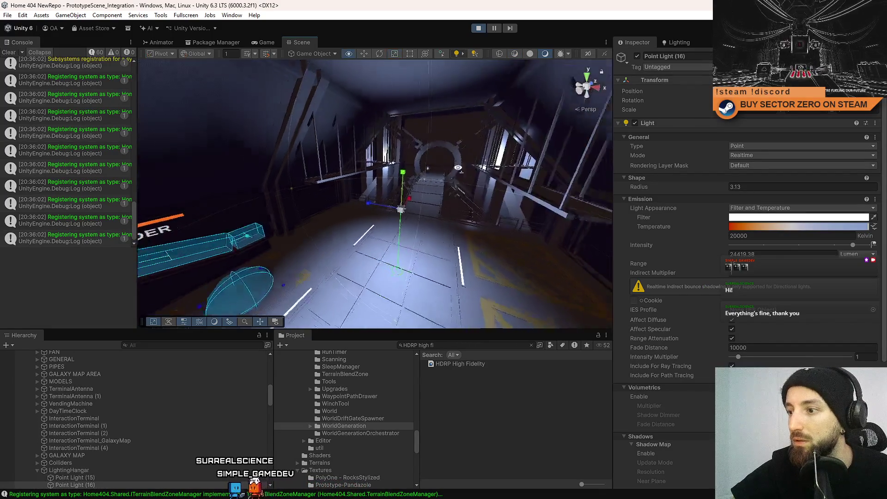
left_click(444, 178)
key("f")
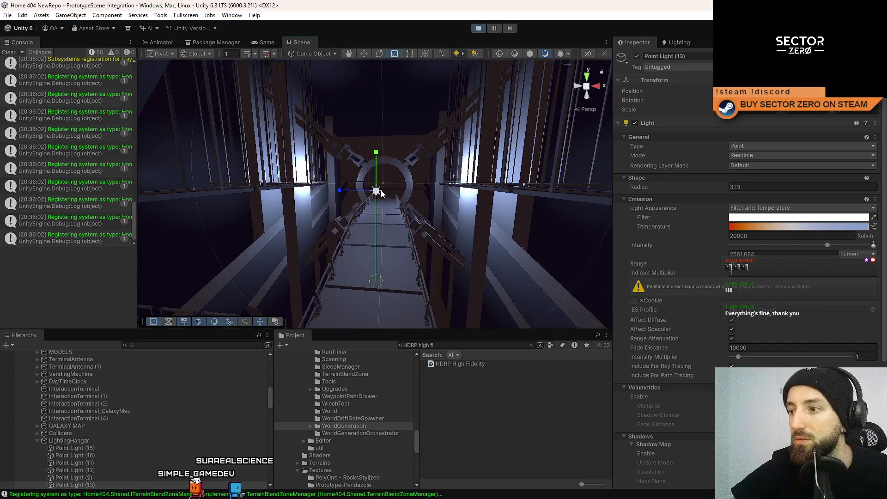
mouse_move(415, 166)
left_mouse_down()
mouse_move(448, 200)
mouse_move(406, 227)
left_mouse_up()
left_click(452, 198)
key("f")
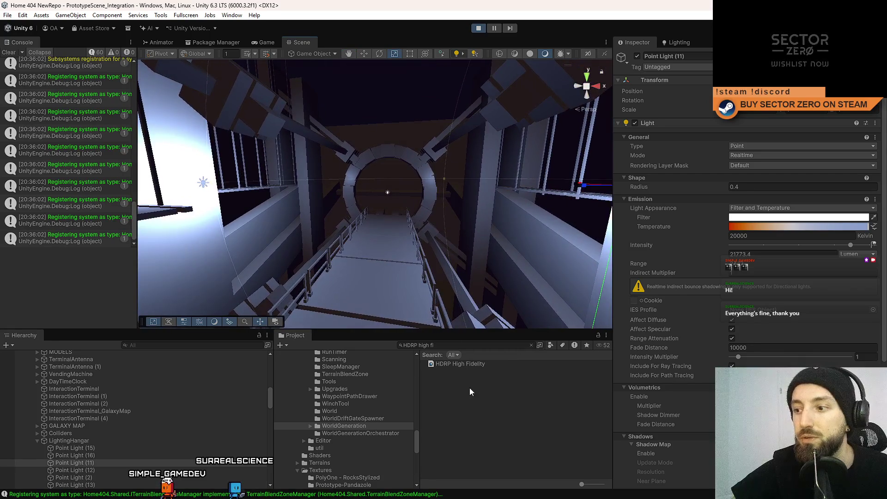
Move over the orange hangar interior and inspect the InteractionTerminal and its nearby light
left_click(471, 388)
mouse_move(419, 132)
left_mouse_down()
mouse_move(121, 76)
mouse_move(153, 70)
mouse_move(90, 102)
mouse_move(40, 162)
left_mouse_up()
mouse_move(277, 139)
left_mouse_down()
mouse_move(461, 69)
mouse_move(400, 204)
mouse_move(412, 136)
mouse_move(378, 276)
mouse_move(406, 231)
left_mouse_up()
left_click(412, 136)
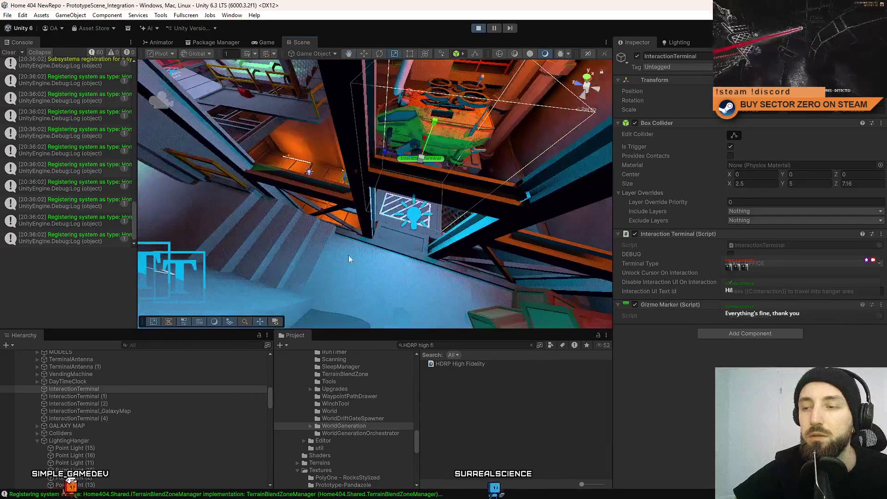
left_click(413, 220)
left_click(454, 378)
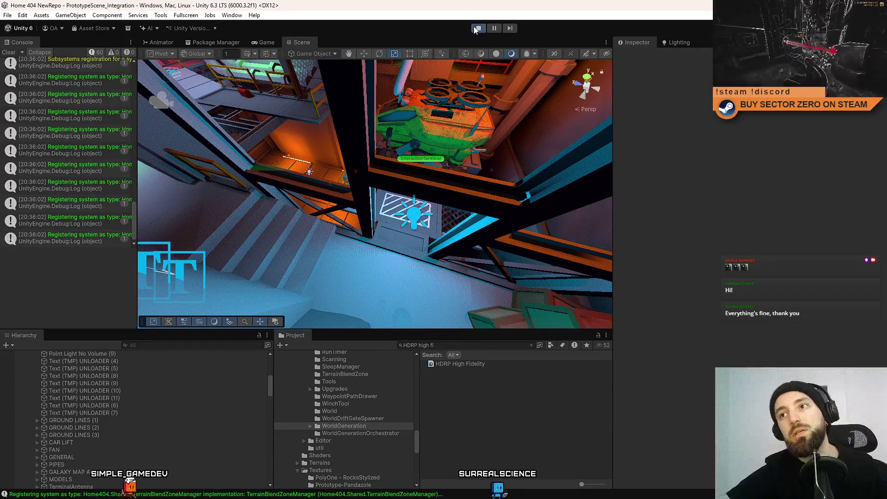
Exit play mode and clear the Console window
left_click(477, 29)
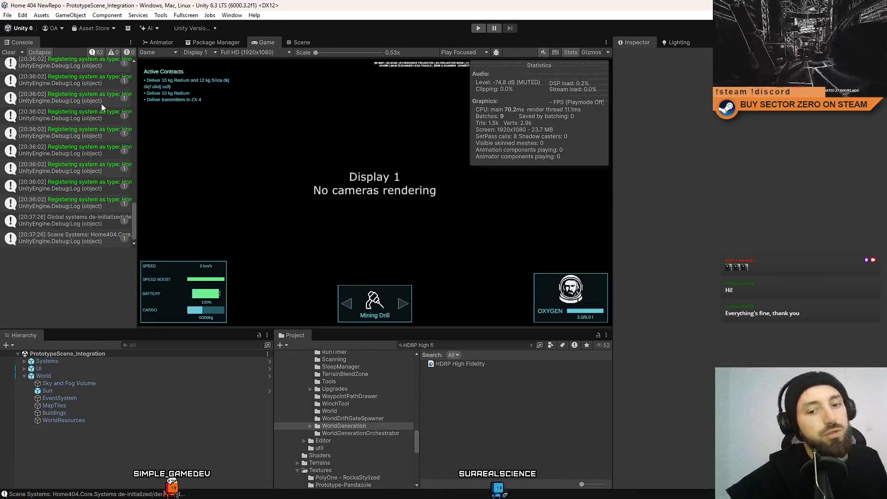
left_click(9, 52)
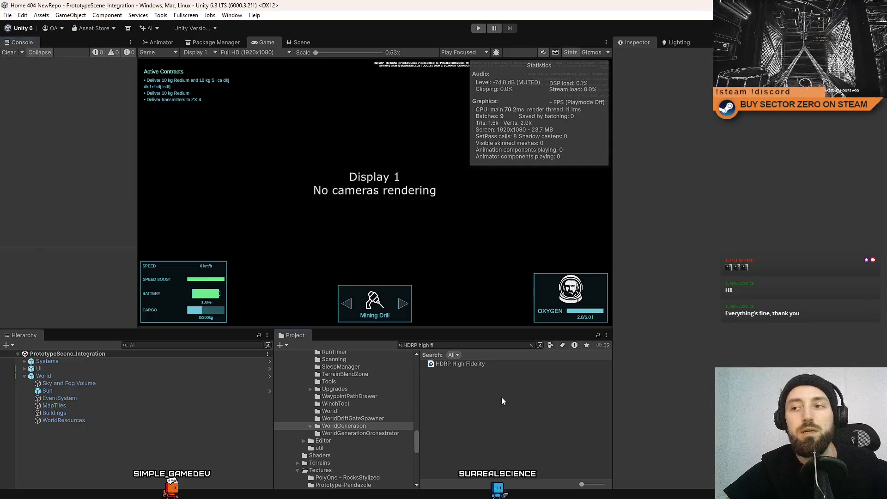
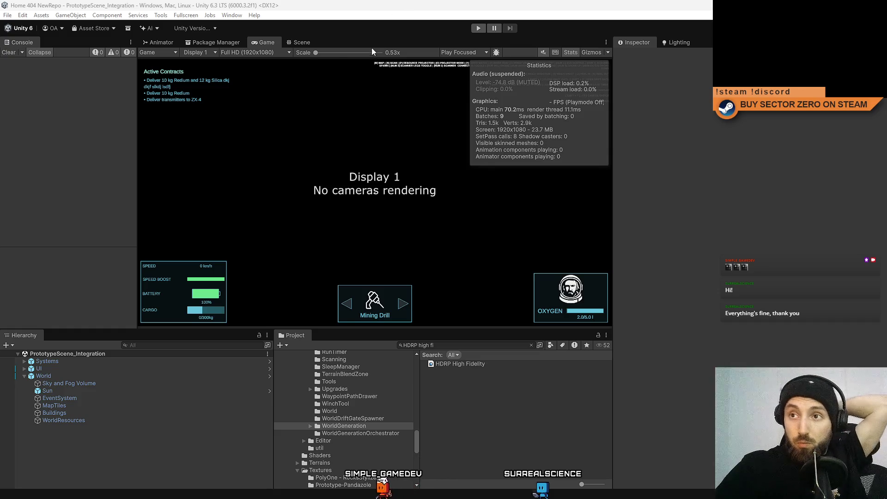
Clear the 'HDRP high fi' Project search and start the game in Play mode
left_click(312, 41)
left_click(265, 40)
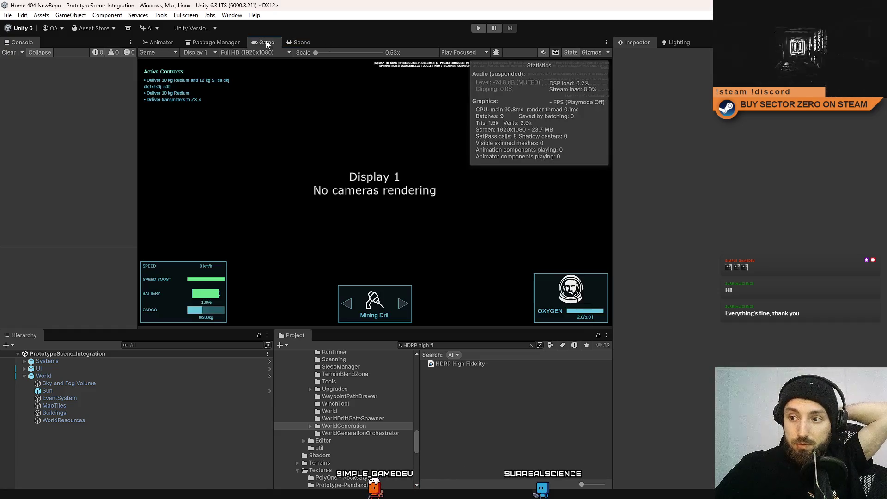
left_click(471, 346)
key("BackSpace")
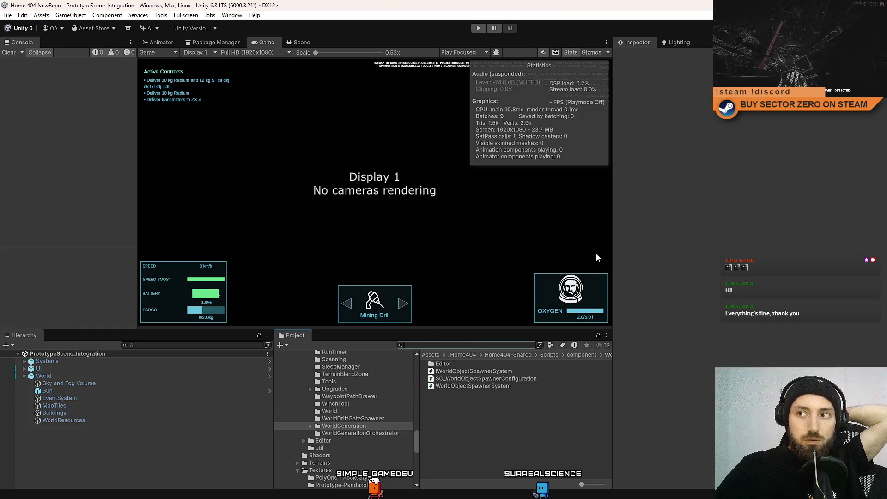
left_click(478, 28)
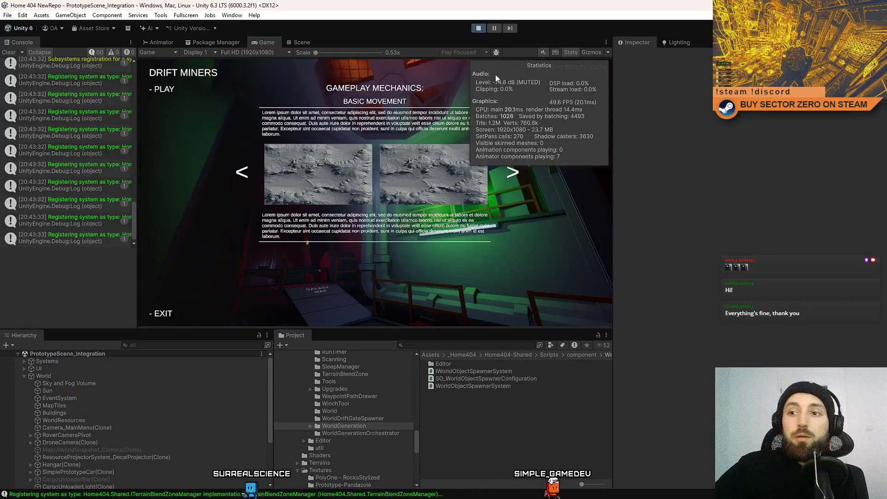
Begin gameplay, walk forward into the hangar onto the green-lit walkway, then pause the game
key("Return")
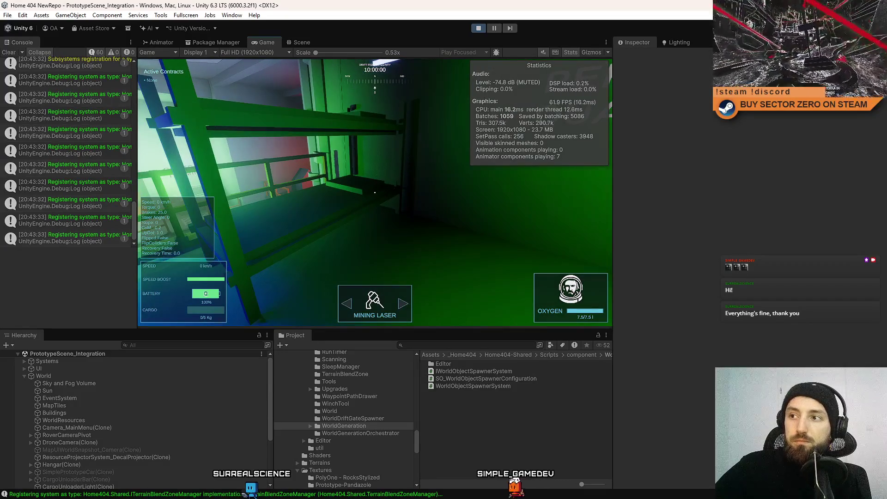
mouse_move(374, 192)
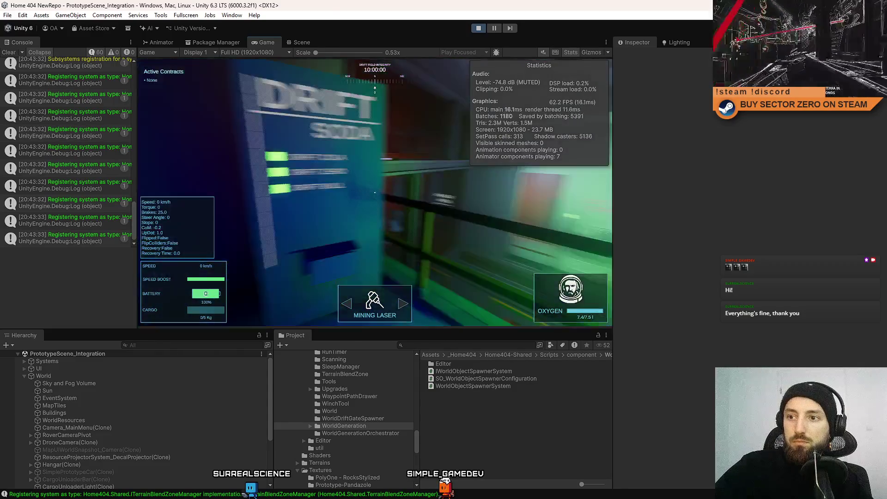
key("w")
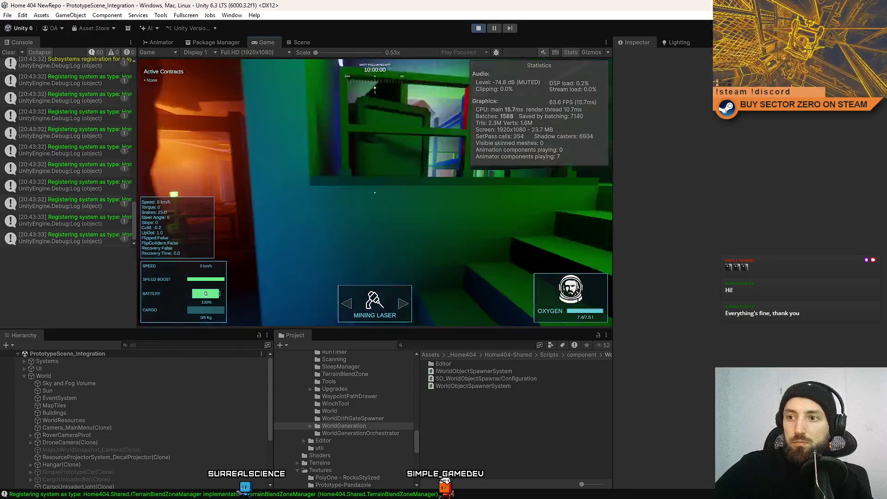
key("w")
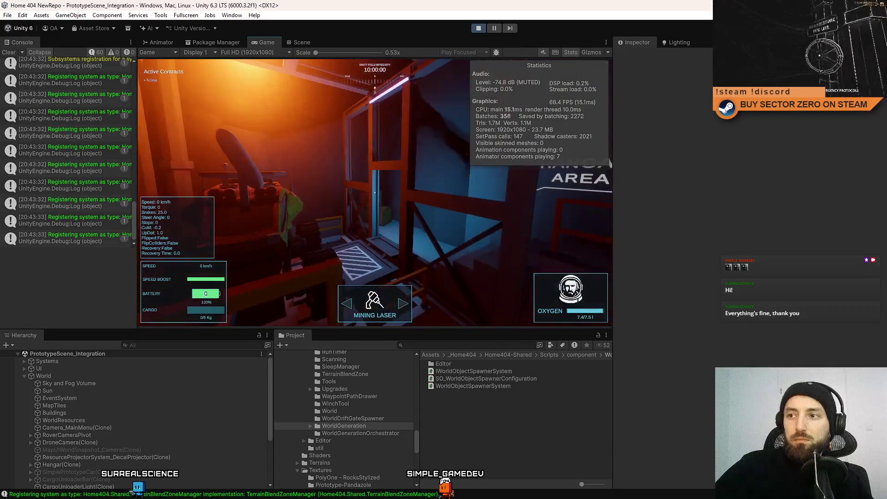
key("Escape")
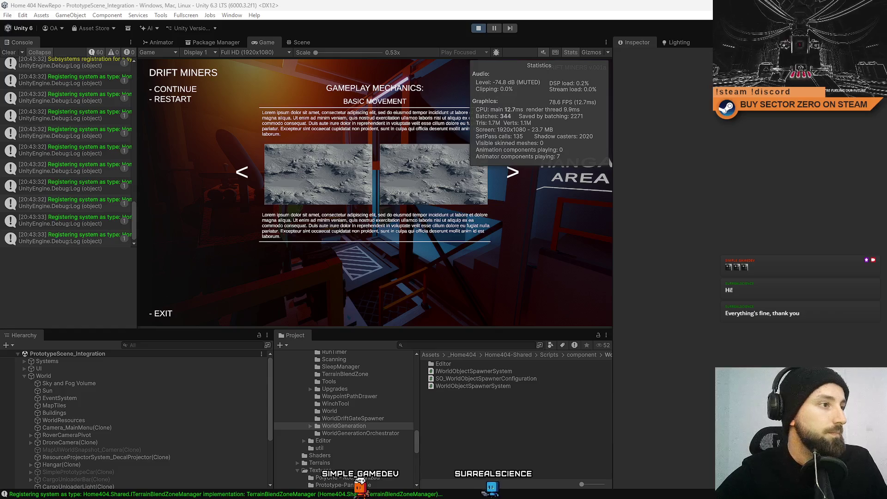
Remove the FRICTION BIG.physicMaterial file and its .meta from the pending changes
mouse_move(0, 75)
left_mouse_down()
mouse_move(398, 74)
mouse_move(484, 58)
left_mouse_up()
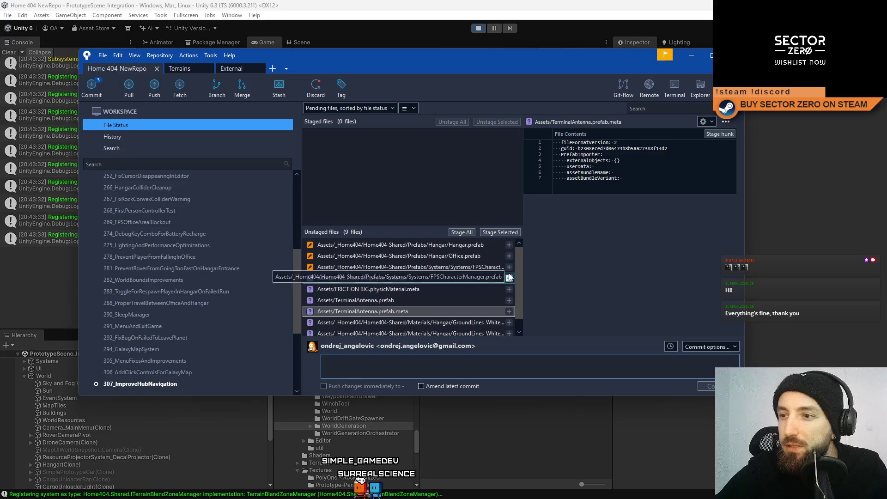
left_click_drag(519, 249, 523, 332)
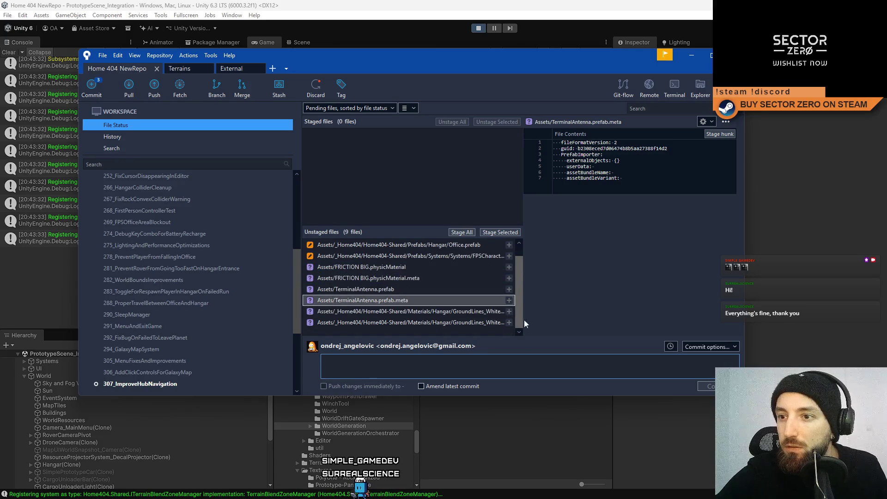
left_click(422, 267)
left_click(398, 278, "shift")
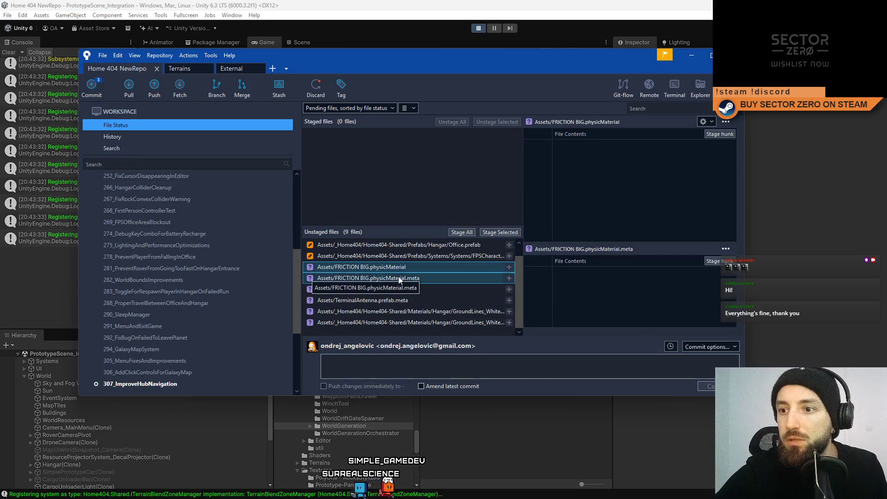
right_click(398, 276)
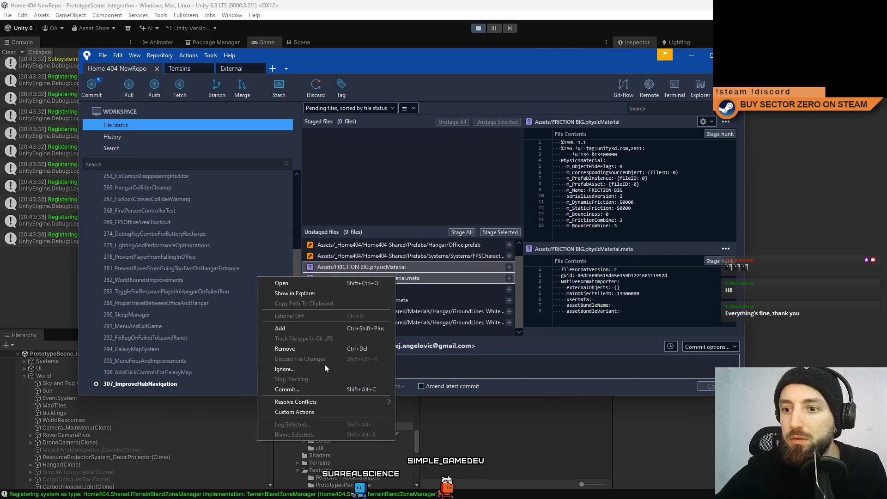
left_click(322, 349)
key("Return")
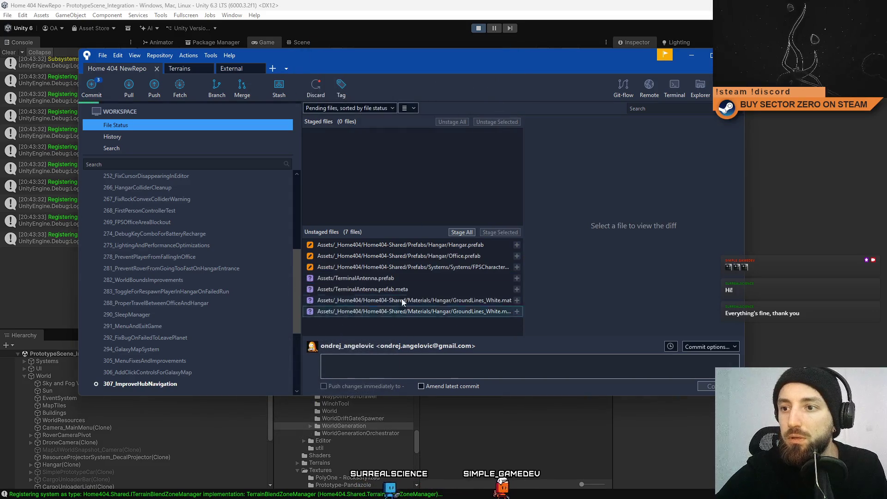
Review the diffs of GroundLines_White, TerminalAntenna meta, FPS character, Office and Hangar prefabs
left_click(407, 312)
left_click(428, 302)
left_click(430, 313)
left_click(434, 304, "shift")
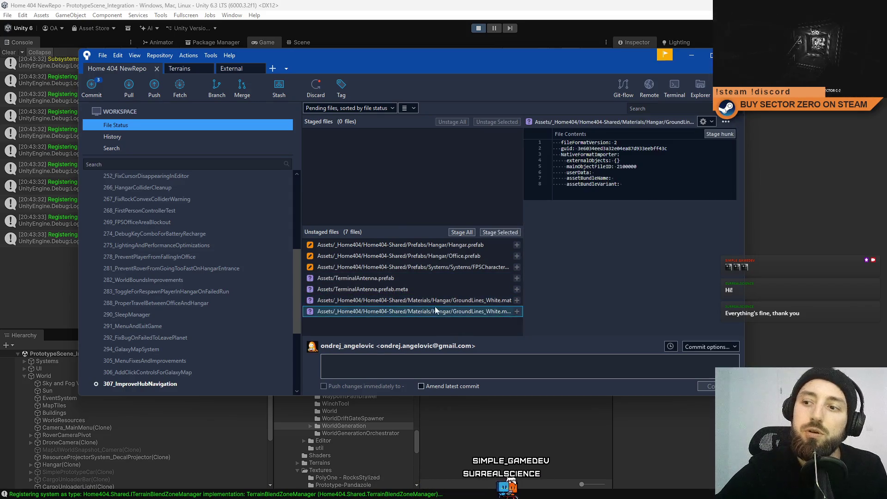
left_click(438, 299)
left_click(414, 288)
left_click(427, 278)
left_click(400, 288)
left_click(406, 279)
left_click(420, 268)
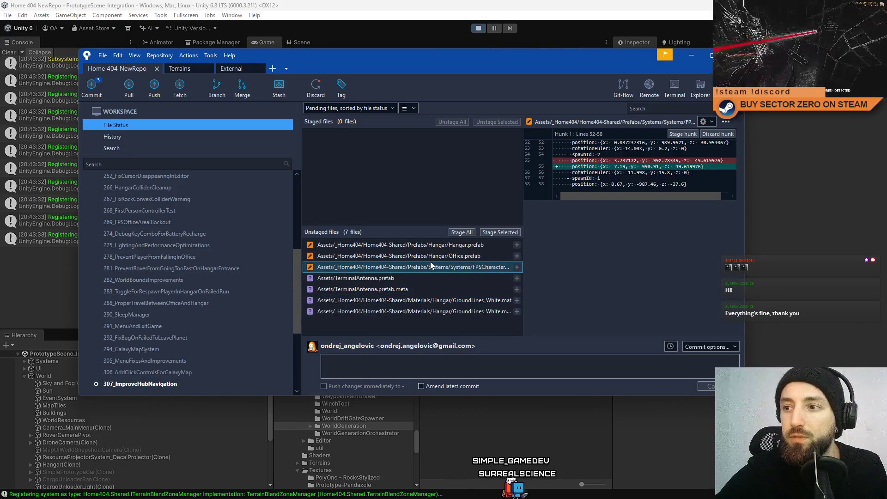
left_click(435, 260)
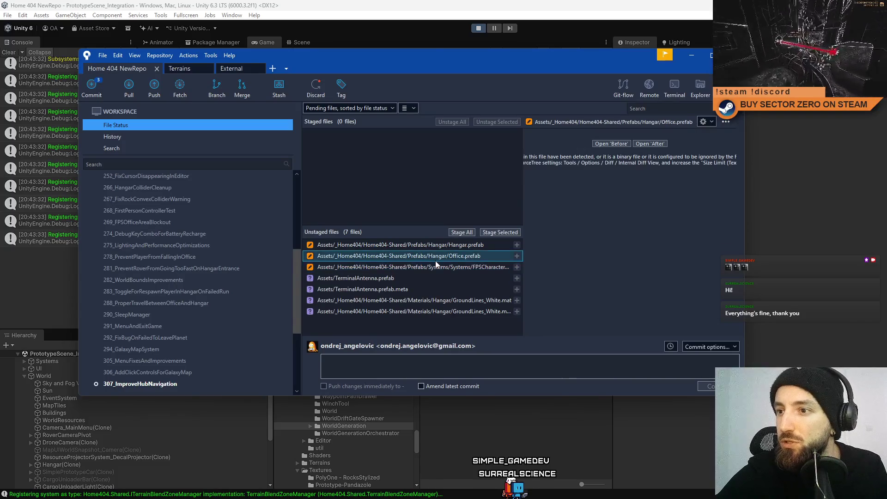
left_click(447, 249)
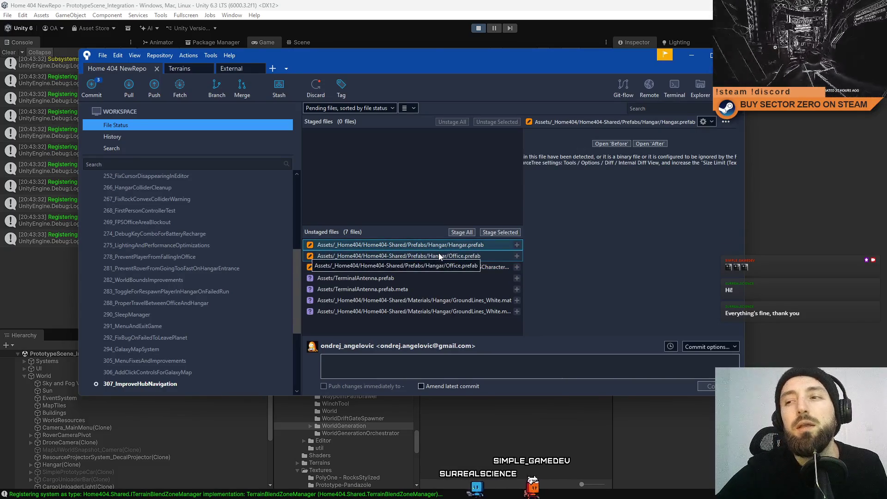
Stop the play test and expand the Home404-Shared folder in the Project window
left_click(697, 58)
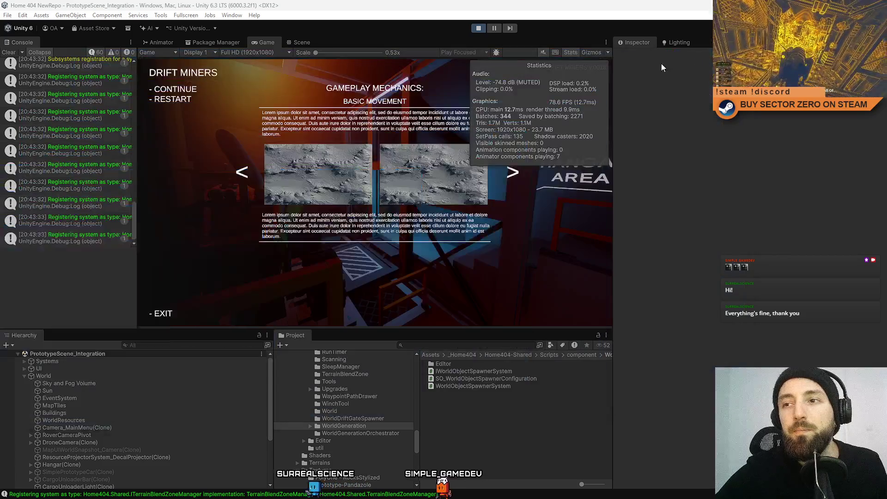
left_click(478, 29)
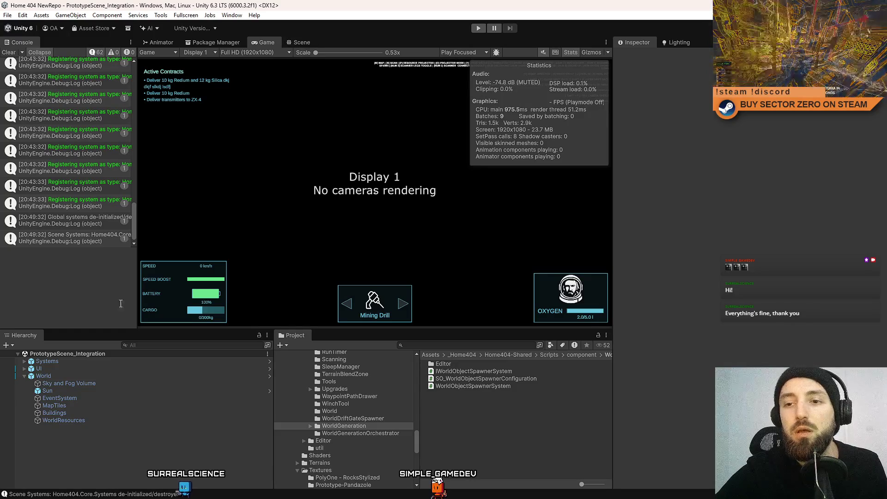
scroll(378, 409, "up", 10)
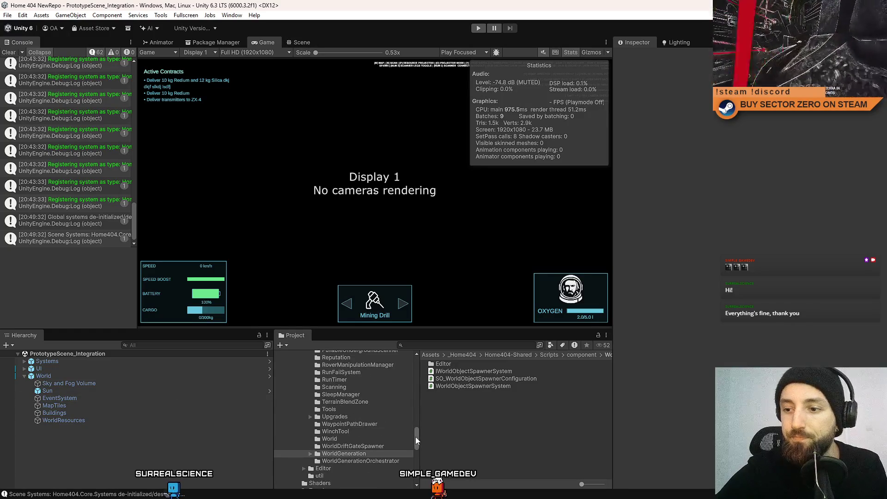
left_click(321, 404)
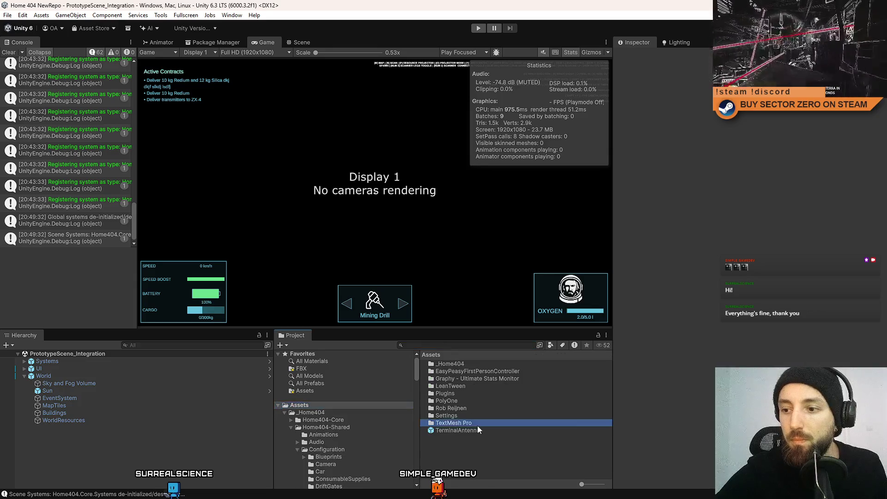
left_click(480, 429)
left_click(291, 427)
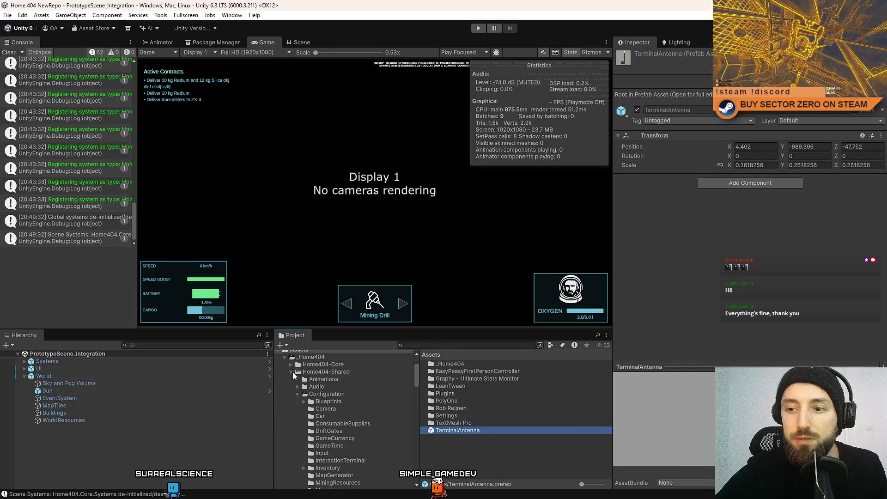
scroll(303, 374, "down", 3)
left_click(285, 416)
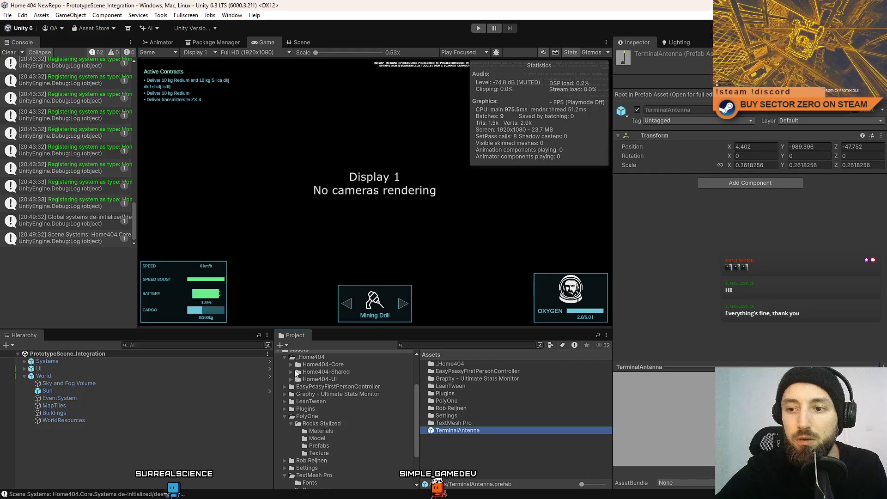
left_click(296, 372)
left_click(291, 371)
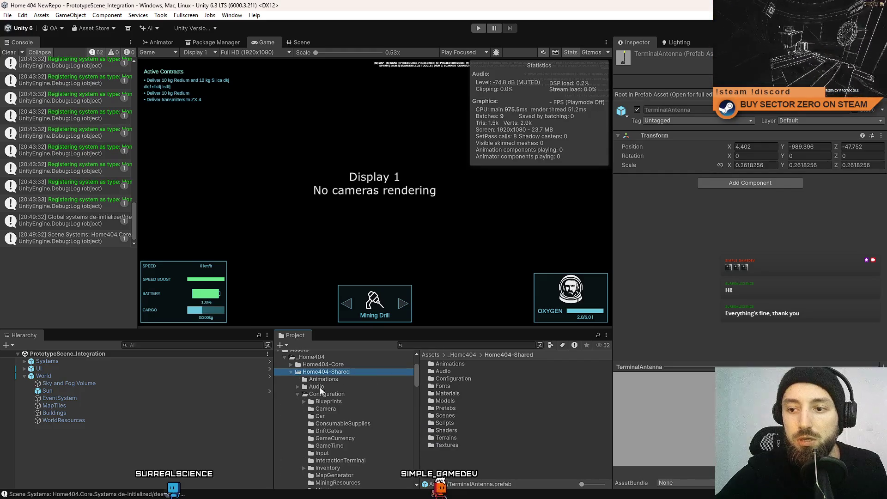
Open the Home404-Shared Prefabs folder, then its Hangar subfolder
scroll(343, 394, "down", 4)
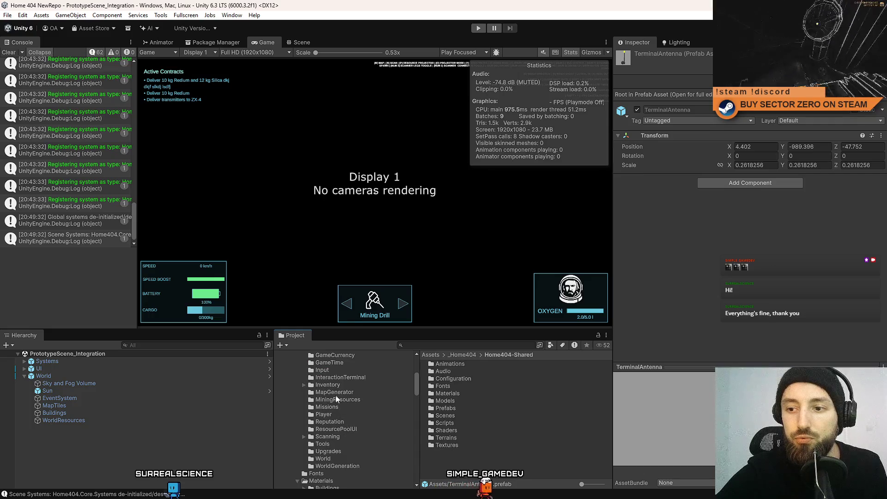
scroll(340, 436, "up", 3)
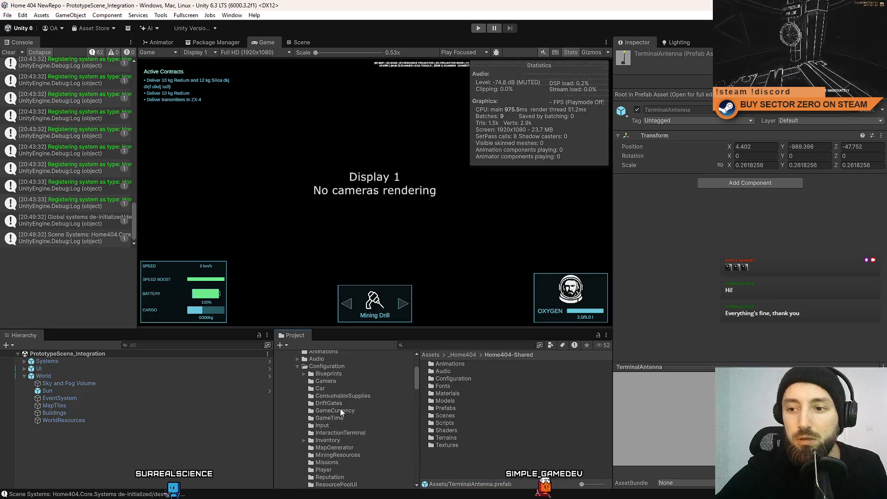
scroll(346, 409, "down", 2)
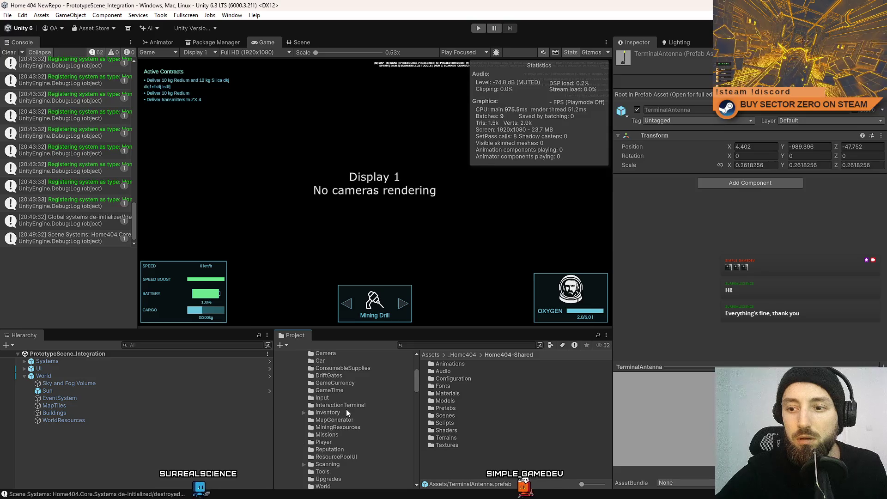
scroll(351, 407, "down", 2)
scroll(353, 426, "down", 3)
scroll(353, 411, "down", 3)
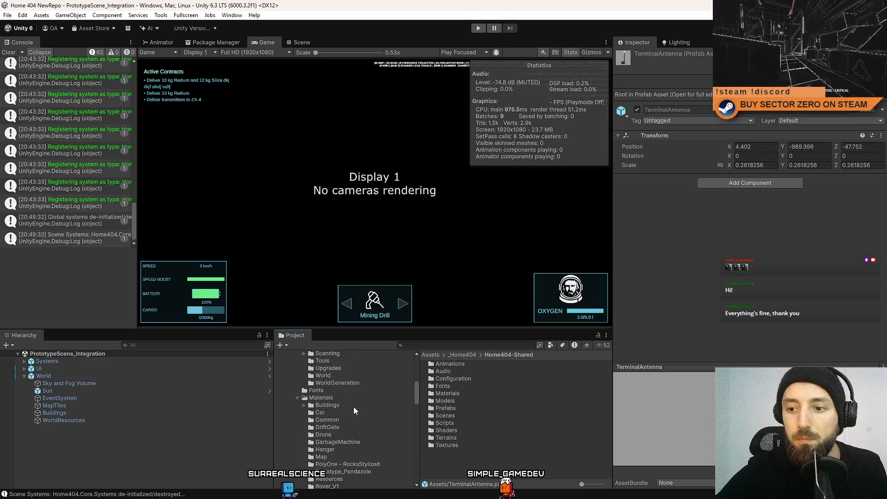
double_click(457, 407)
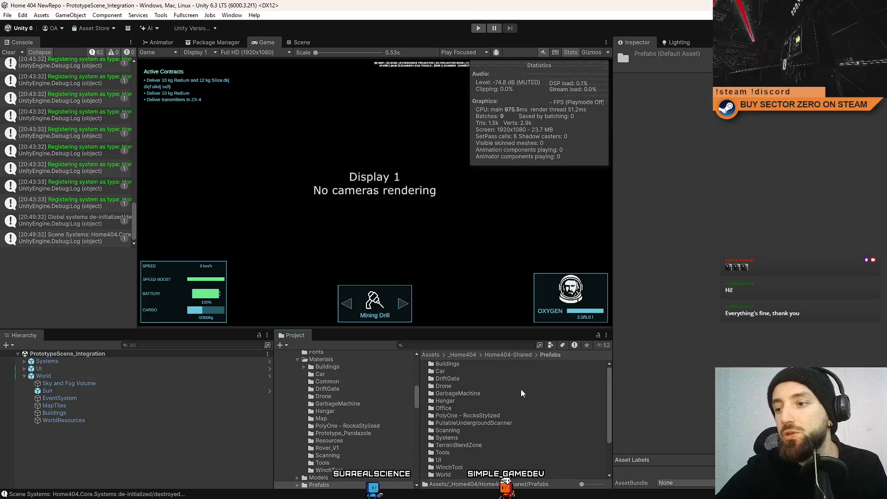
scroll(511, 385, "down", 3)
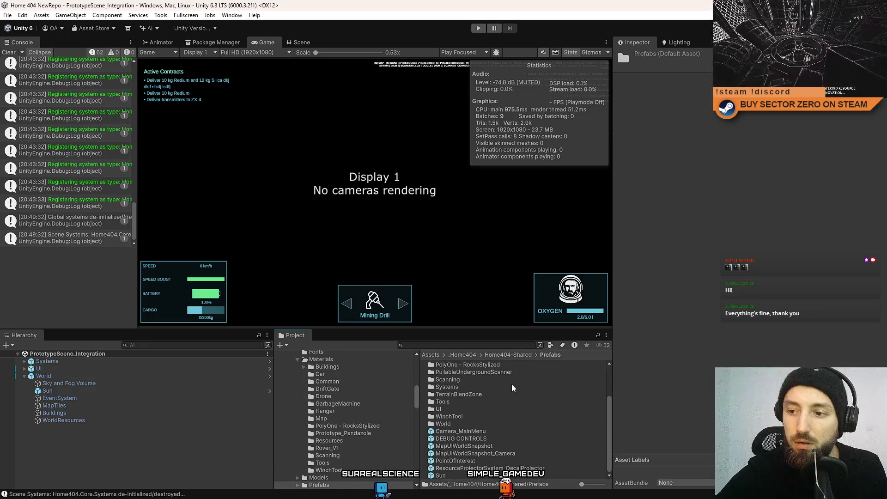
scroll(495, 420, "up", 3)
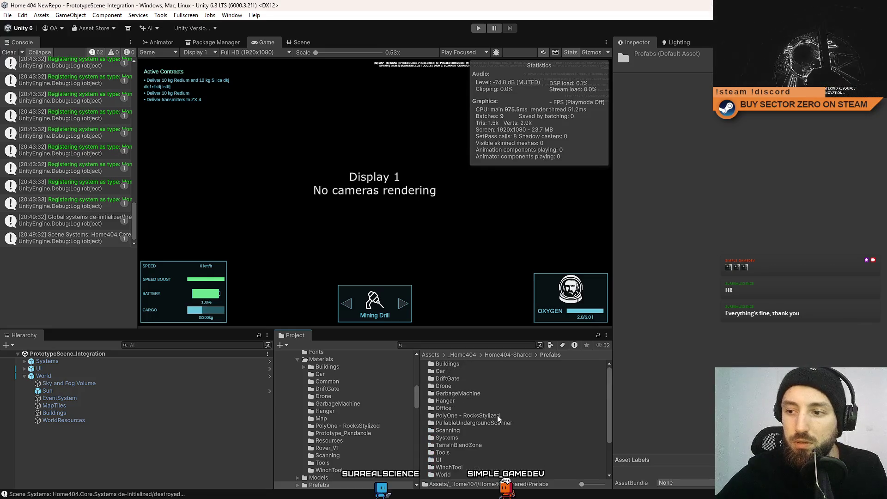
double_click(467, 402)
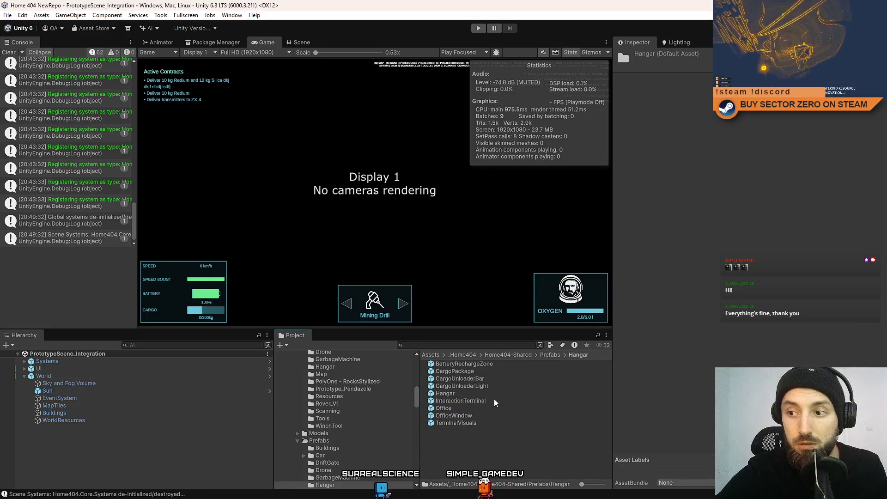
scroll(332, 400, "up", 10)
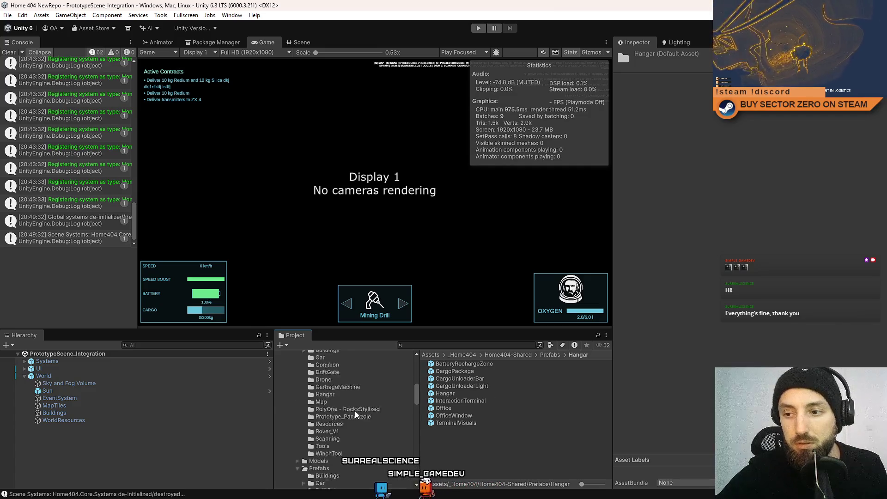
Drag TerminalAntenna from the Assets root into the Hangar folder and turn off Game view Stats
left_click(310, 405)
scroll(349, 424, "down", 8)
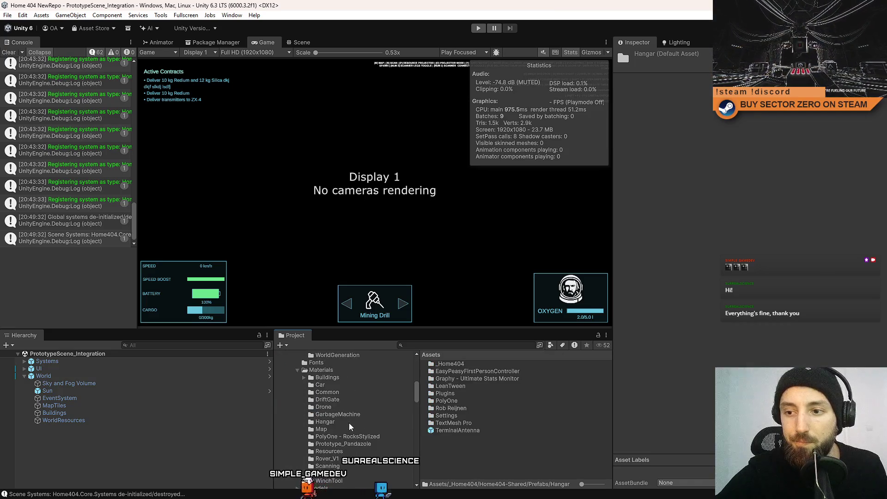
scroll(349, 423, "up", 8)
scroll(358, 413, "up", 3)
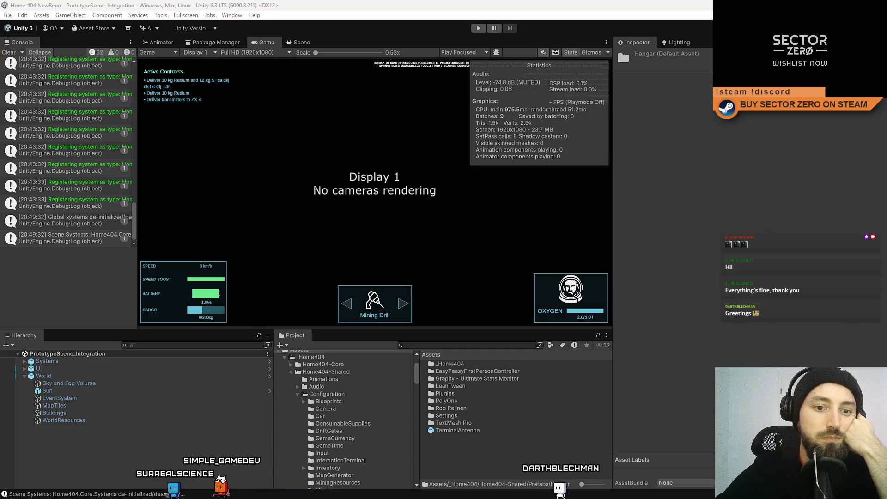
scroll(309, 413, "down", 8)
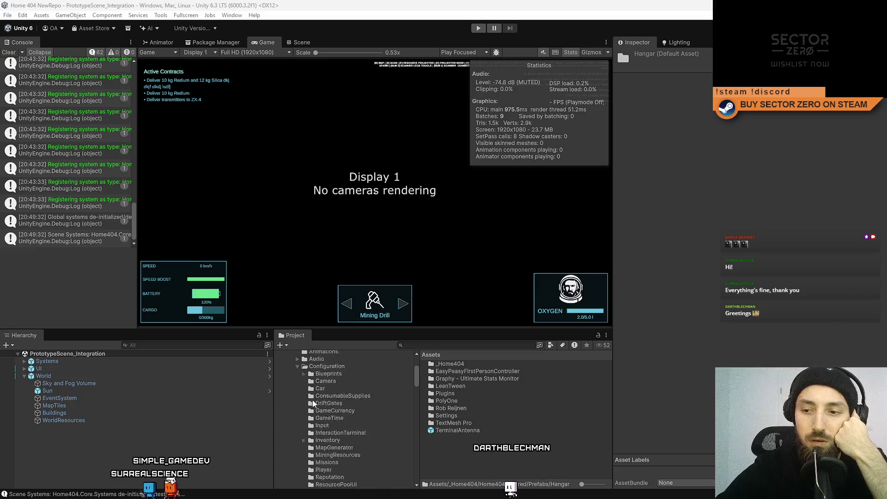
scroll(344, 397, "up", 8)
scroll(344, 397, "down", 6)
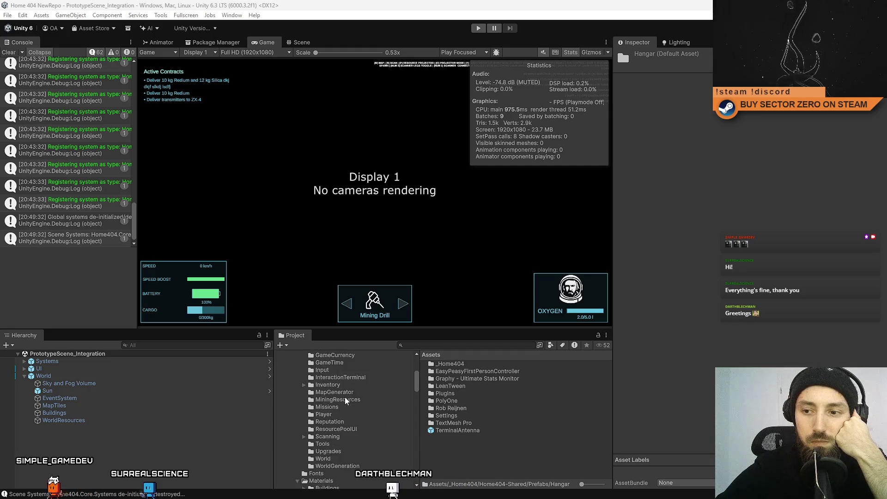
scroll(344, 399, "down", 10)
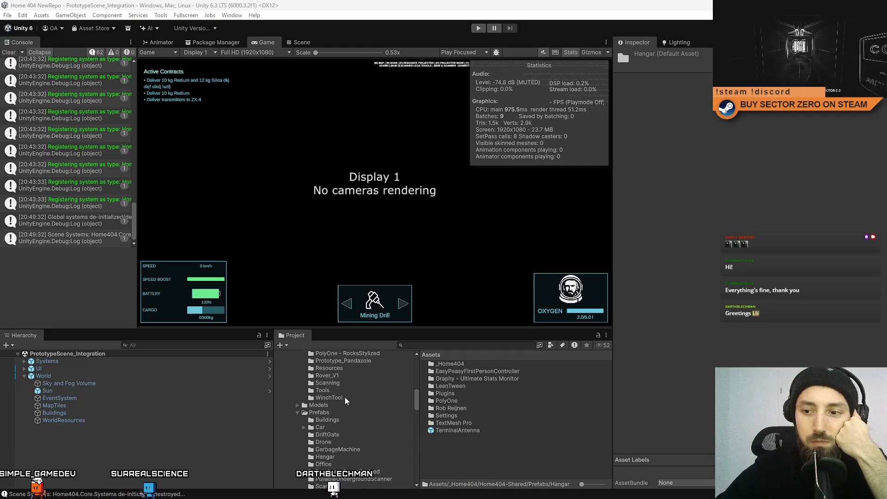
scroll(345, 397, "down", 2)
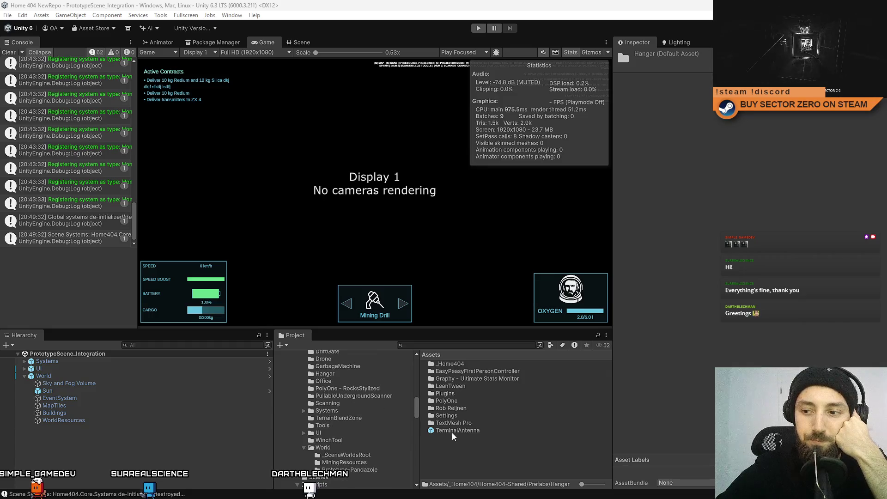
left_click_drag(456, 432, 333, 376)
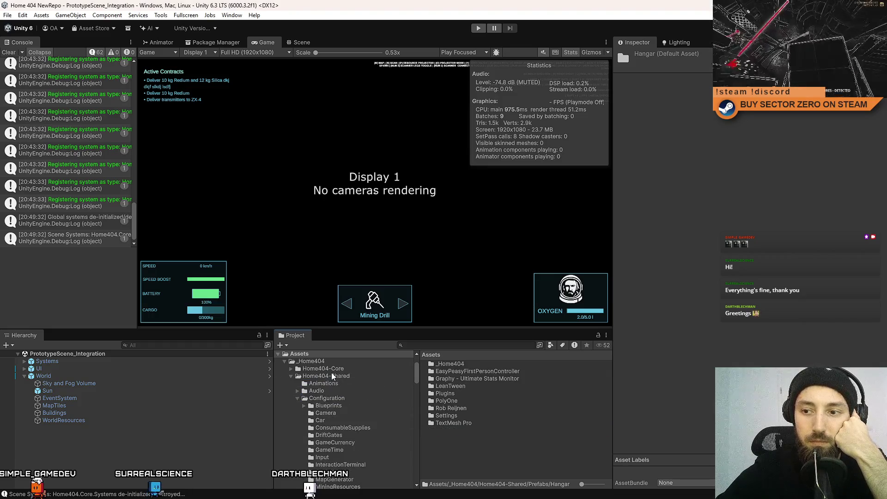
left_click(567, 53)
key("alt+Tab")
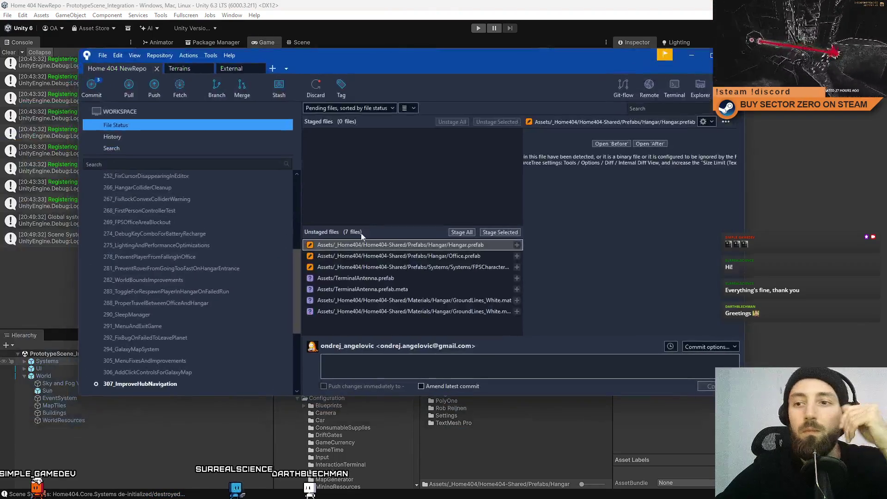
Commit both GroundLines_White material files with a message about the added white ground material
left_click(461, 257)
left_click(464, 277)
left_click(470, 314)
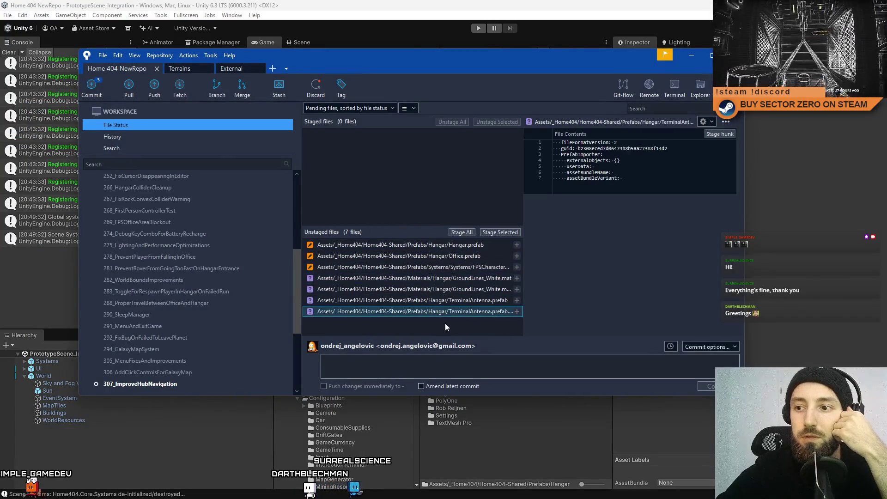
left_click(460, 300)
left_click(472, 290)
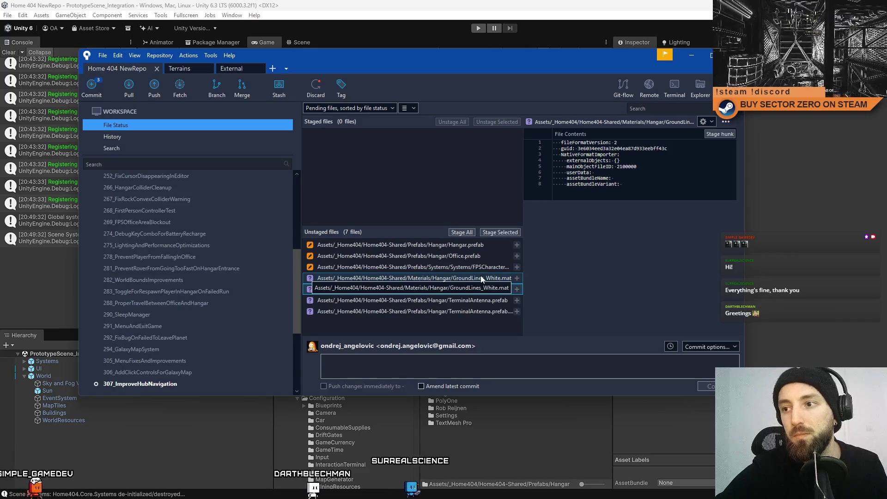
left_click(481, 278, "shift")
left_click(453, 356)
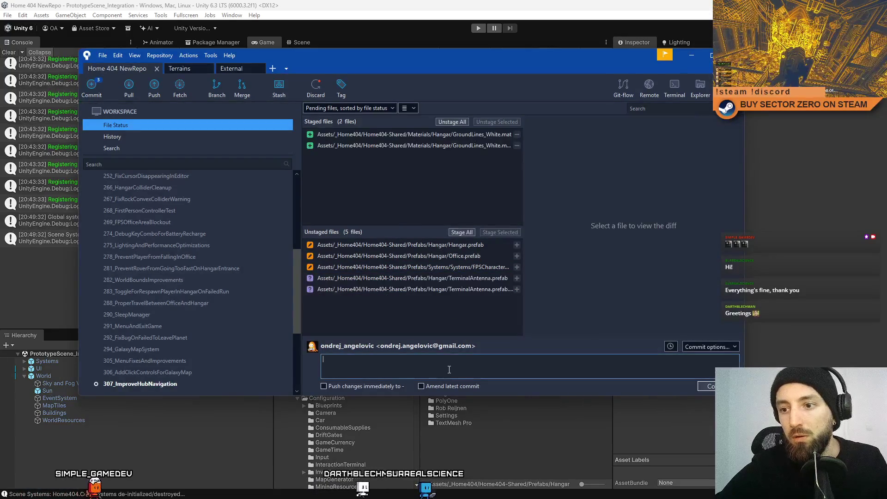
type("Added white goru")
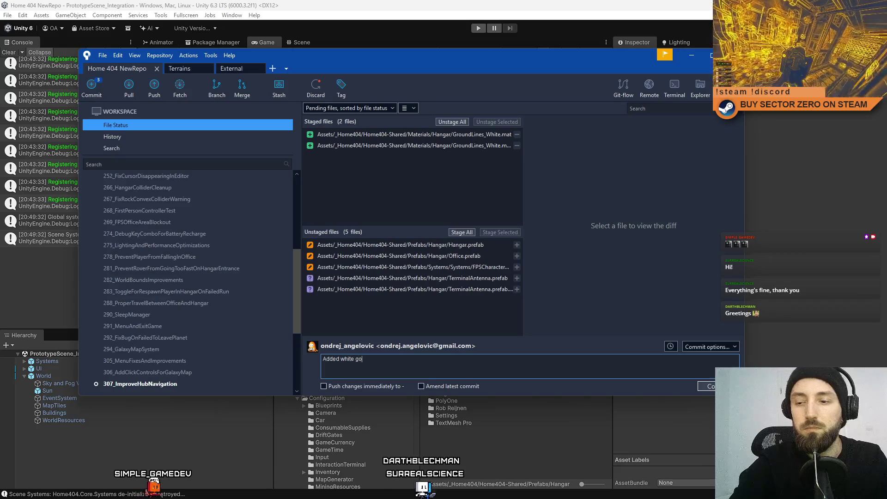
key("BackSpace")
key("BackSpace")
key("BackSpace")
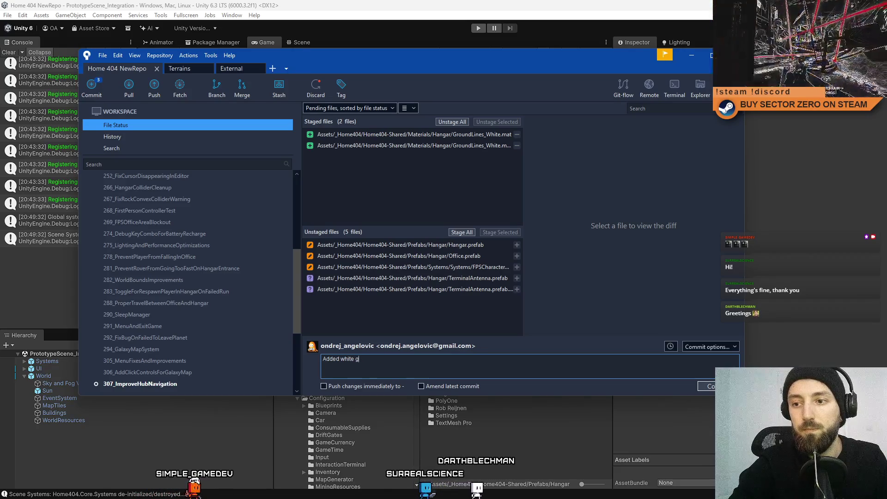
type("round line material")
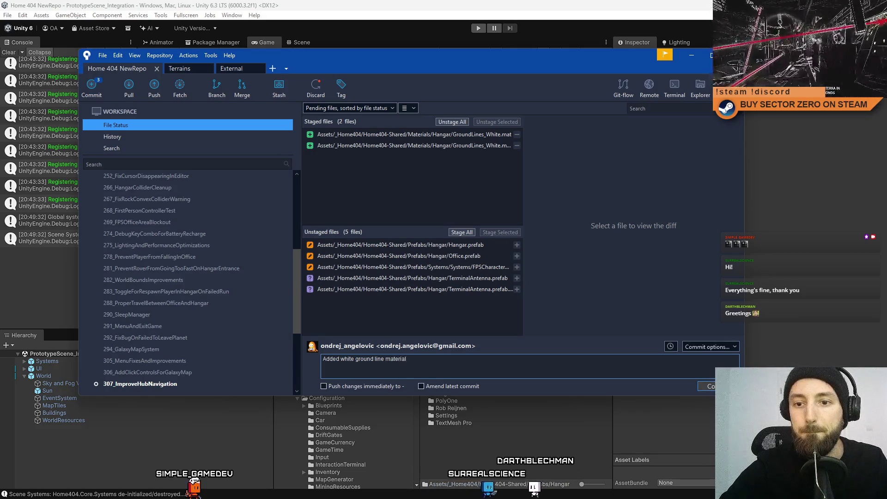
key("ctrl+Return")
left_click(434, 178)
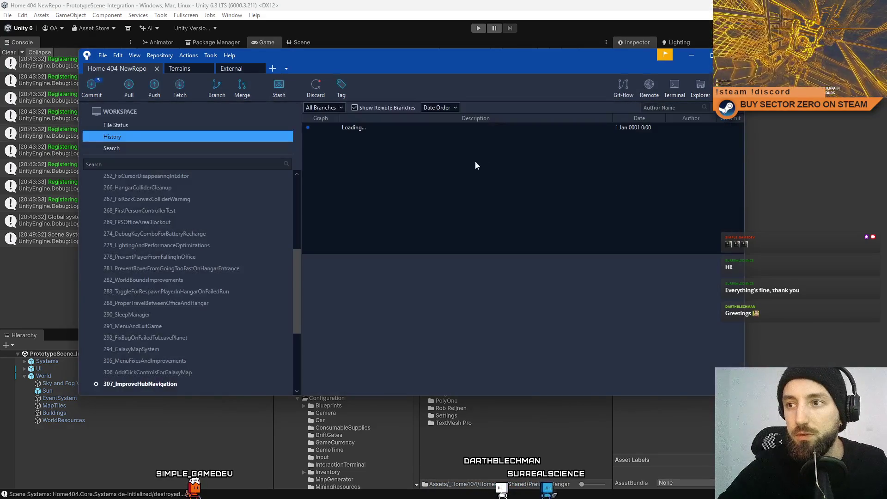
Stage the TerminalAntenna prefab and meta files and commit them as 'Terminal antena prefab'
left_click(163, 126)
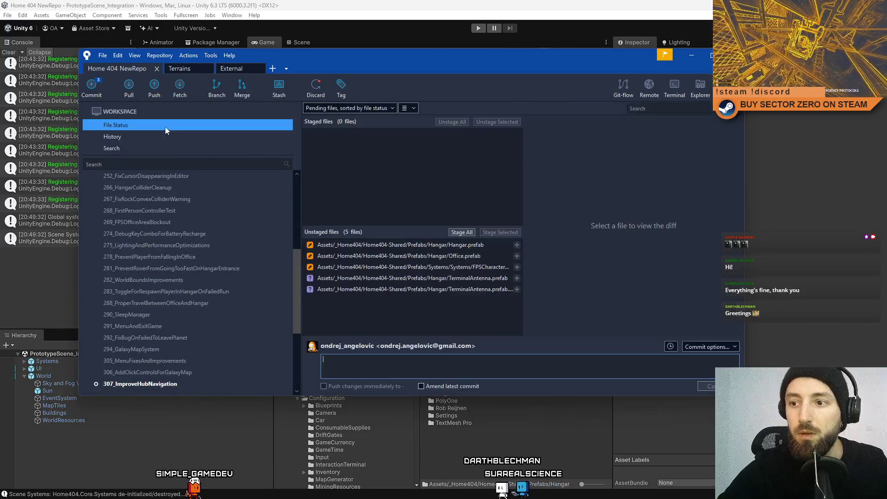
left_click(470, 277)
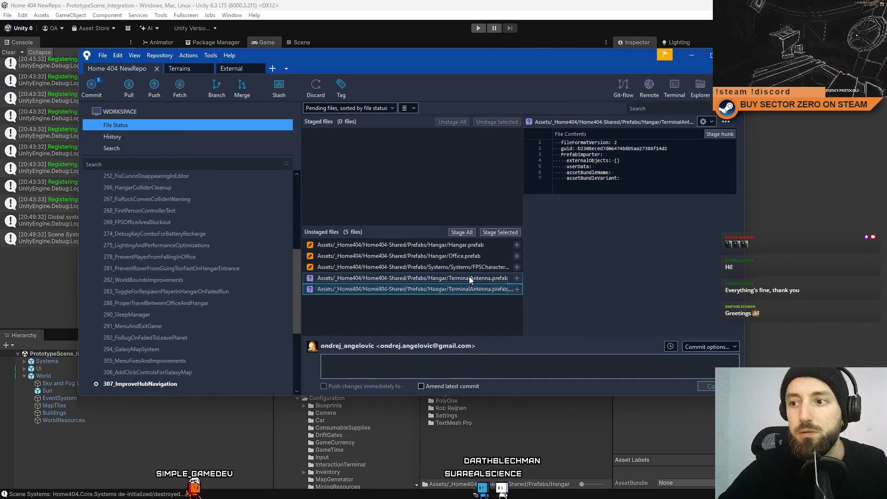
left_click(462, 289, "shift")
left_click(509, 232)
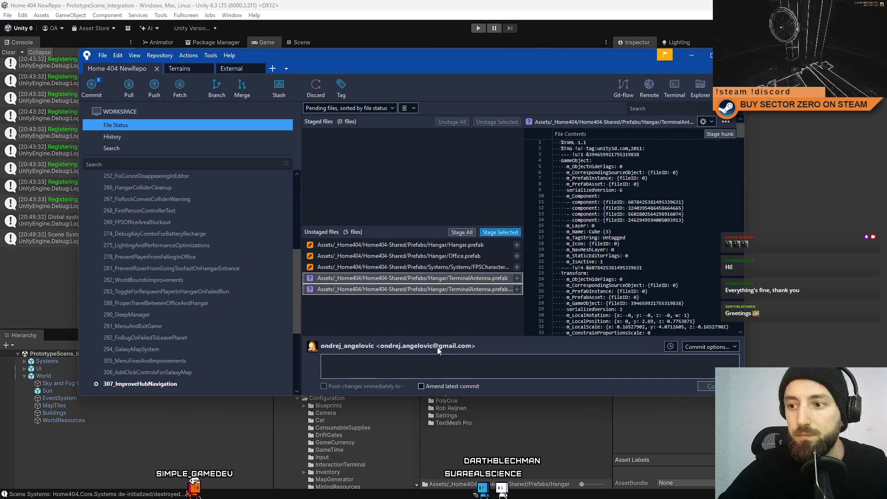
type("Terminal antena prefab")
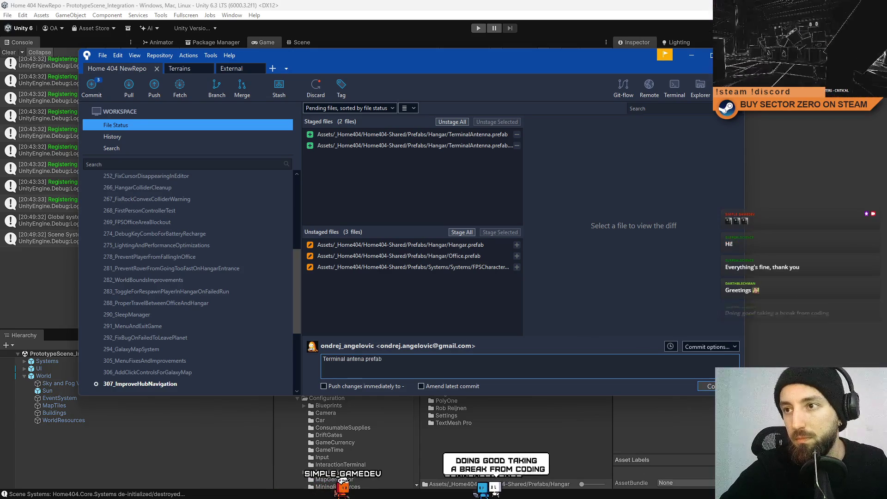
left_click(710, 387)
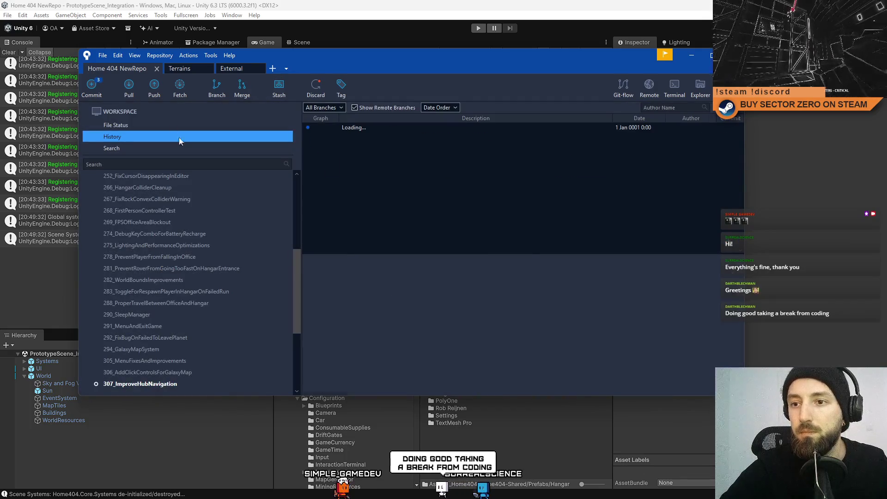
Stage only FPSCharacter prefab; commit 'Tweaked respawn position of character next to car, as terminal zone size was adjusted'
left_click(138, 126)
left_click(464, 247)
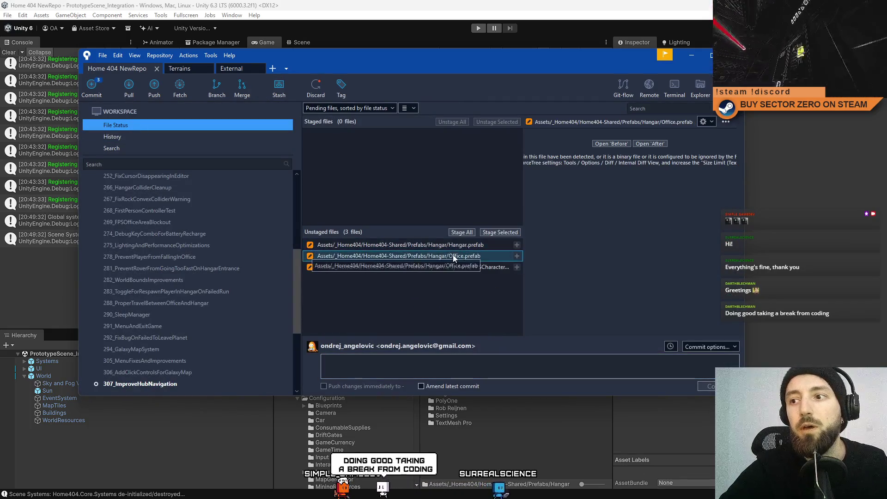
left_click(442, 264)
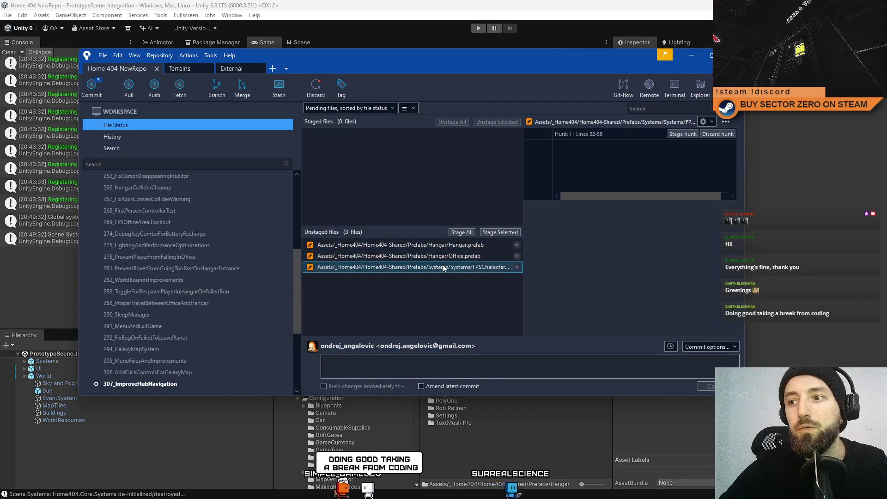
left_click(495, 234)
left_click(443, 366)
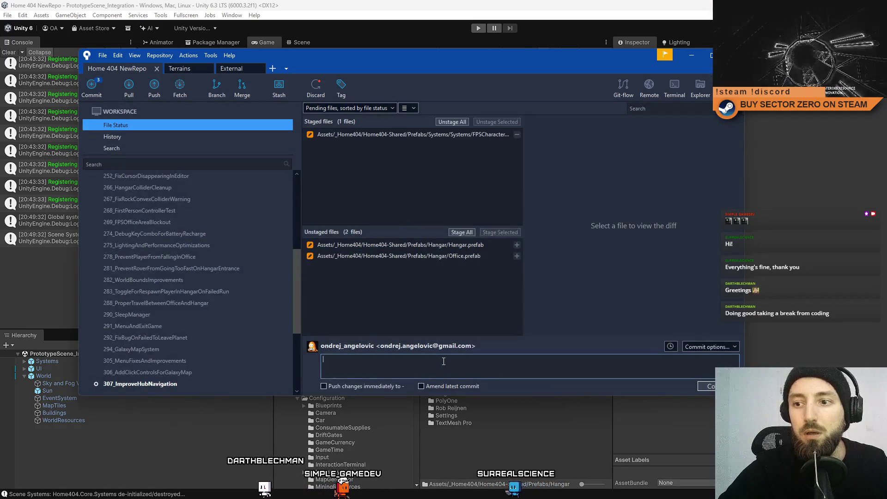
type("Tweaked respawn pos")
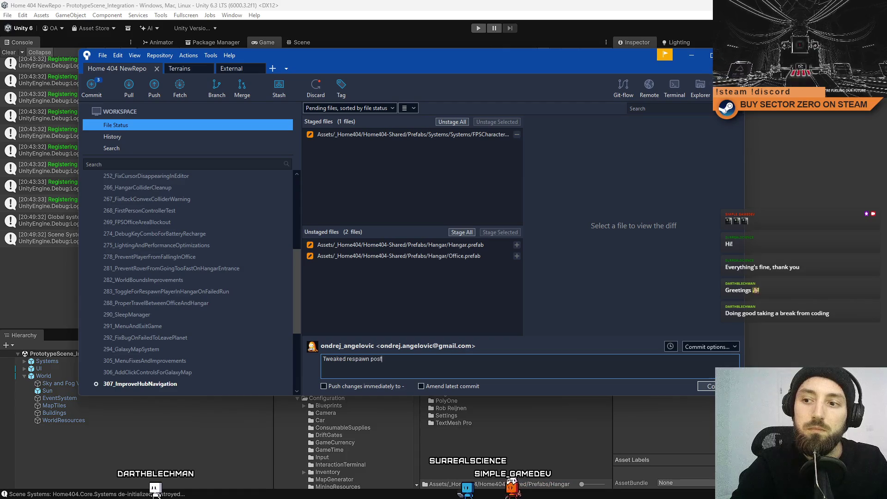
type("tion of character next to c")
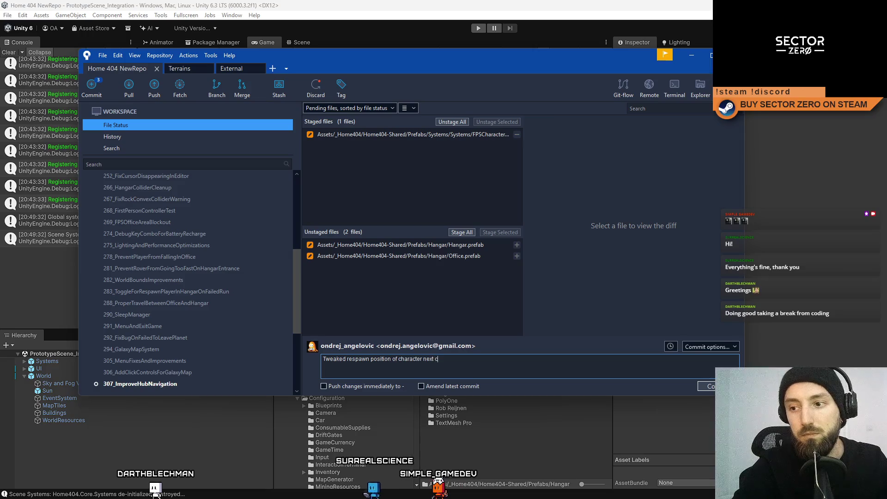
type("ar, as zoh")
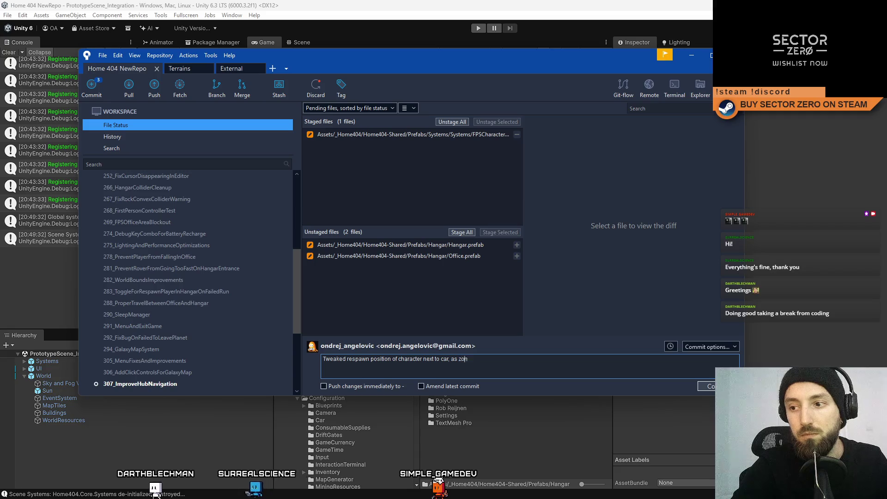
type("s zone size")
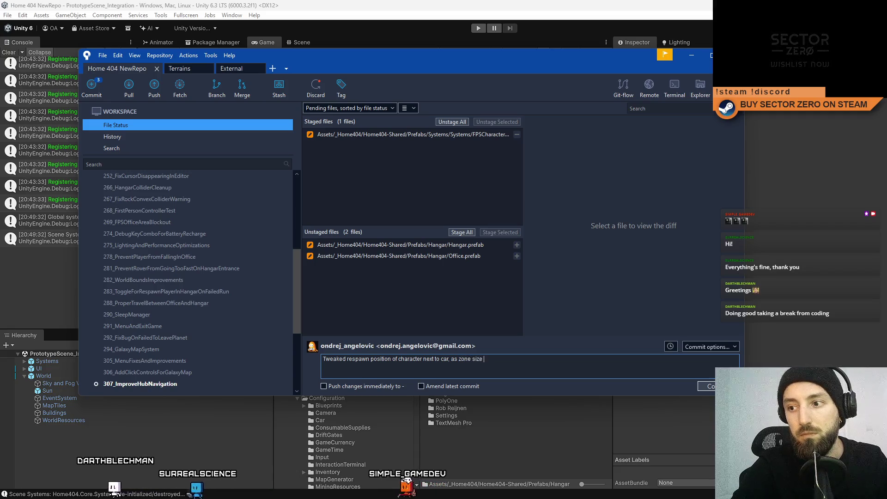
key("BackSpace")
key("BackSpace")
key("BackSpace")
key("BackSpace")
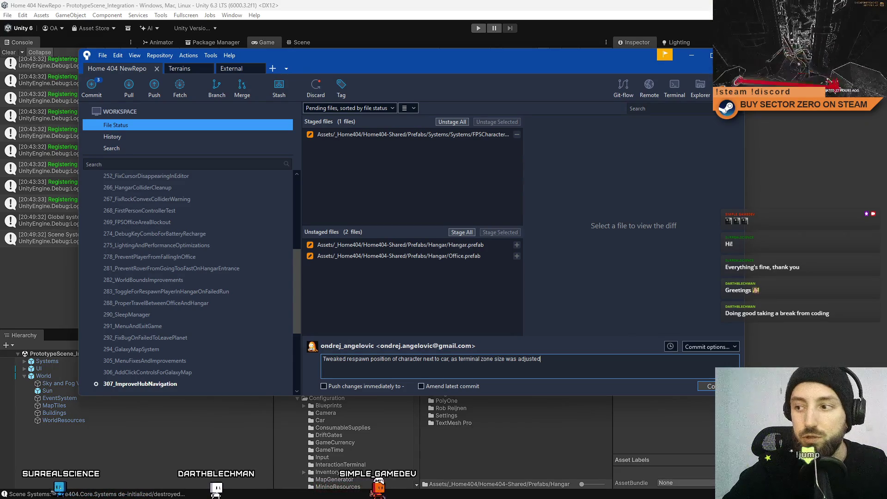
left_click(706, 386)
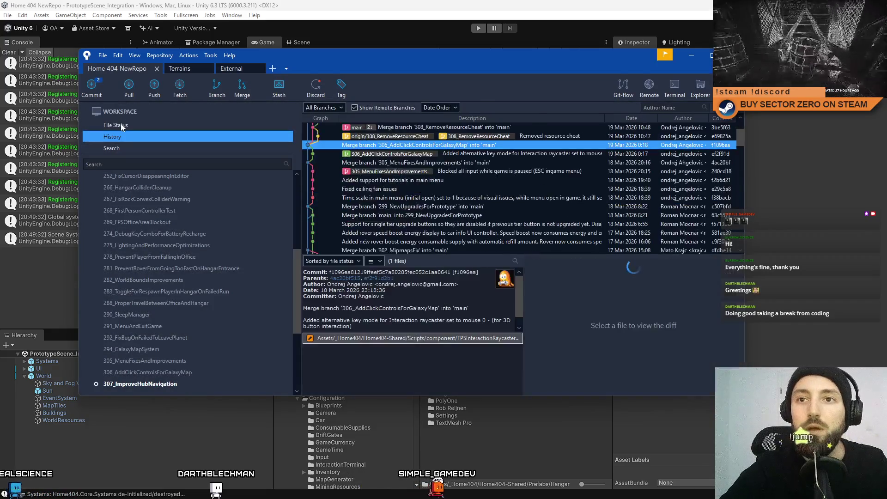
Stage the Hangar and Office prefabs and commit them as 'Updated lighting, and hub navigation elements'
left_click(121, 123)
left_click(422, 245)
left_click(443, 255, "shift")
left_click(514, 232)
left_click(474, 364)
type("U")
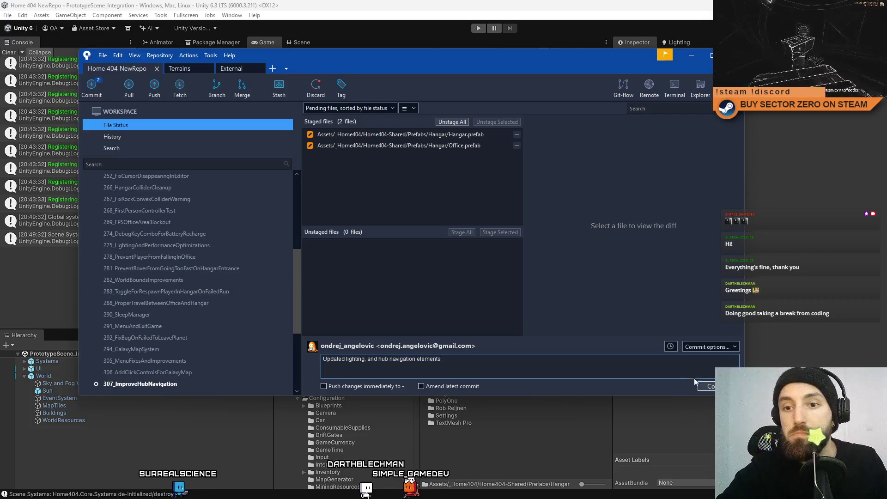
left_click(706, 386)
Push the 307_ImproveHubNavigation branch to origin
scroll(228, 279, "down", 5)
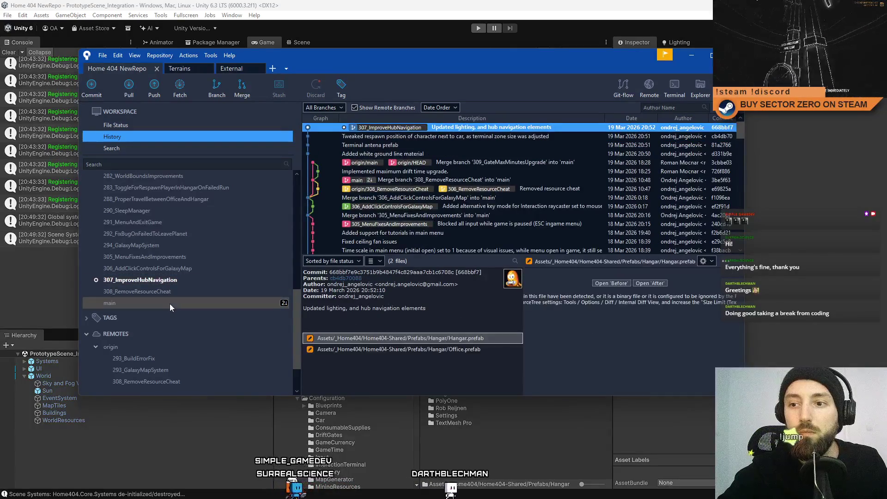
left_click(140, 280)
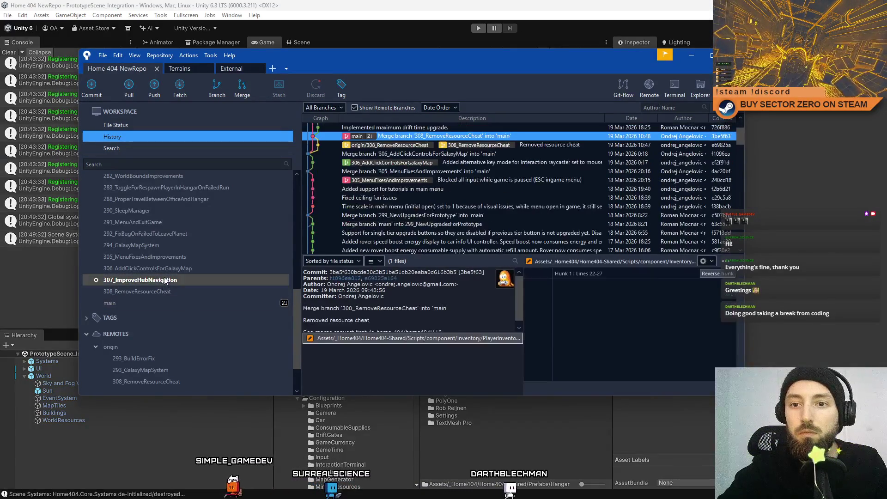
left_click(154, 88)
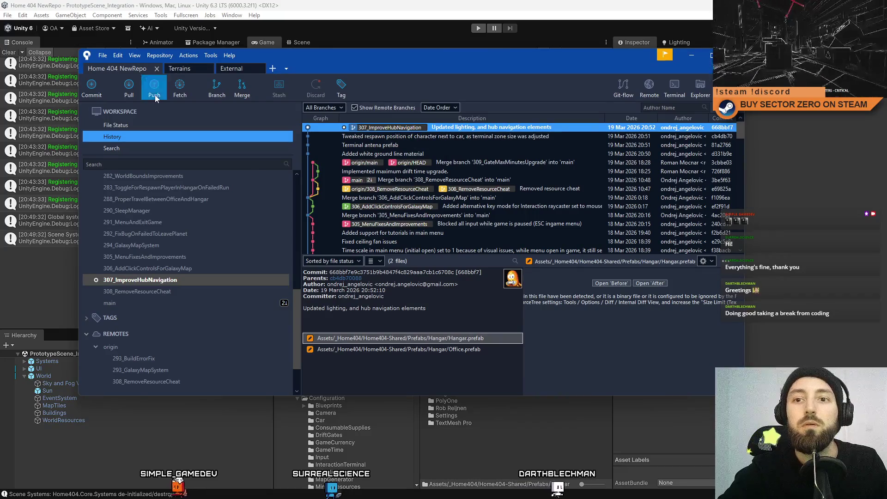
scroll(473, 272, "down", 2)
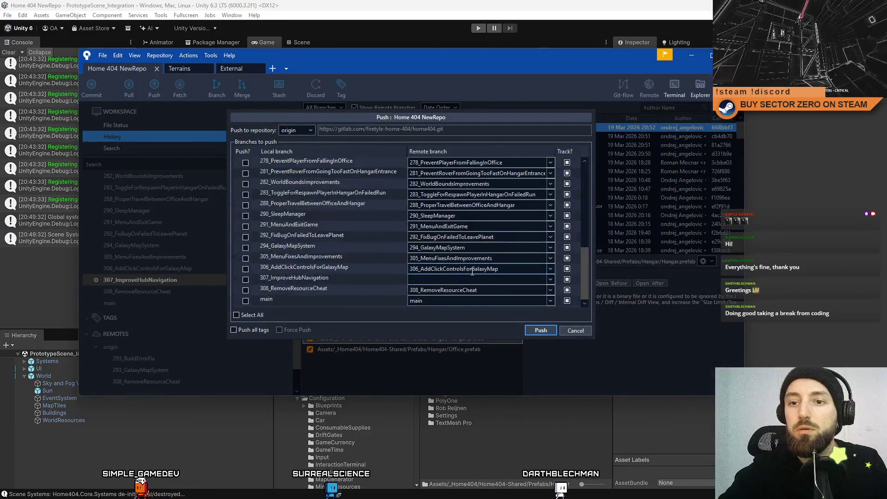
left_click(247, 280)
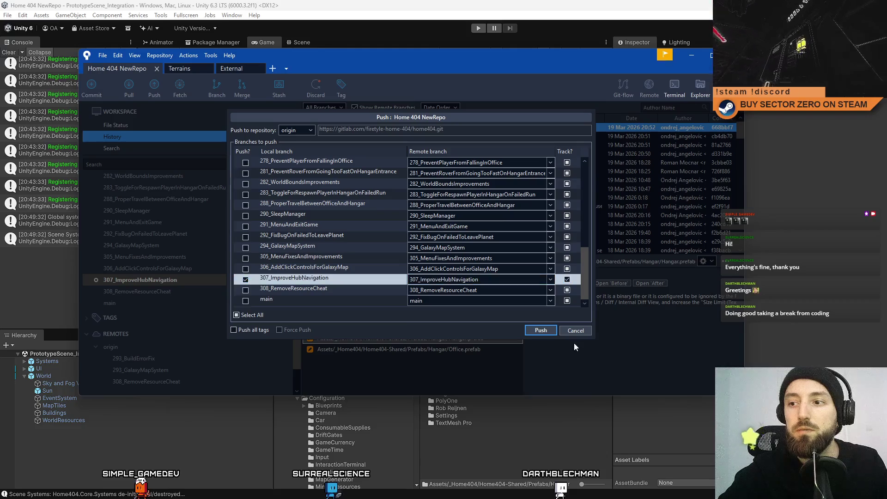
left_click(541, 331)
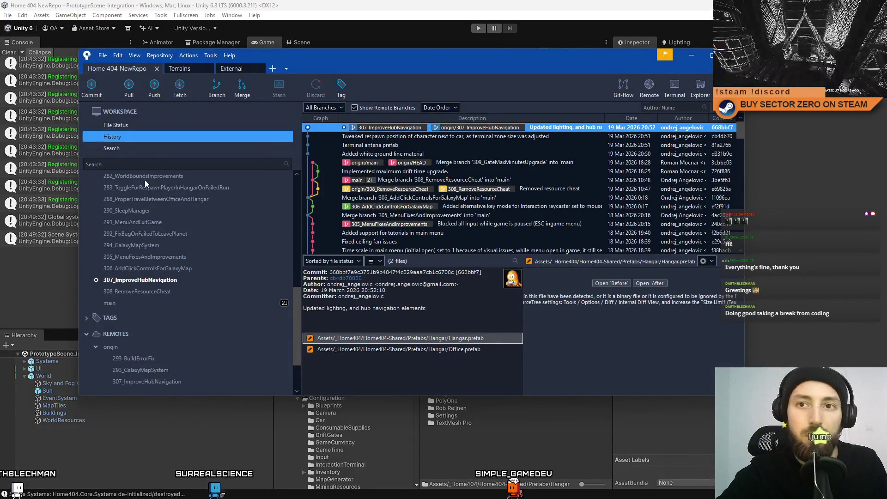
left_click(134, 303)
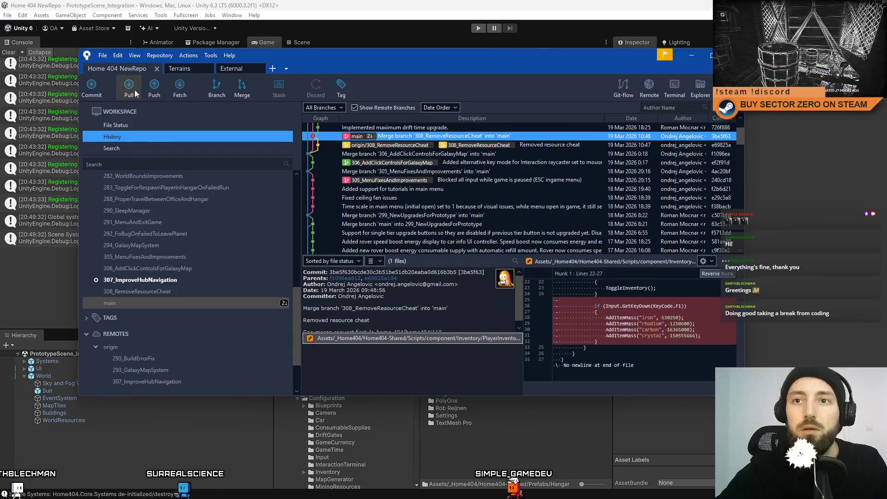
Pull from origin into the current 307_ImproveHubNavigation branch
left_click(135, 89)
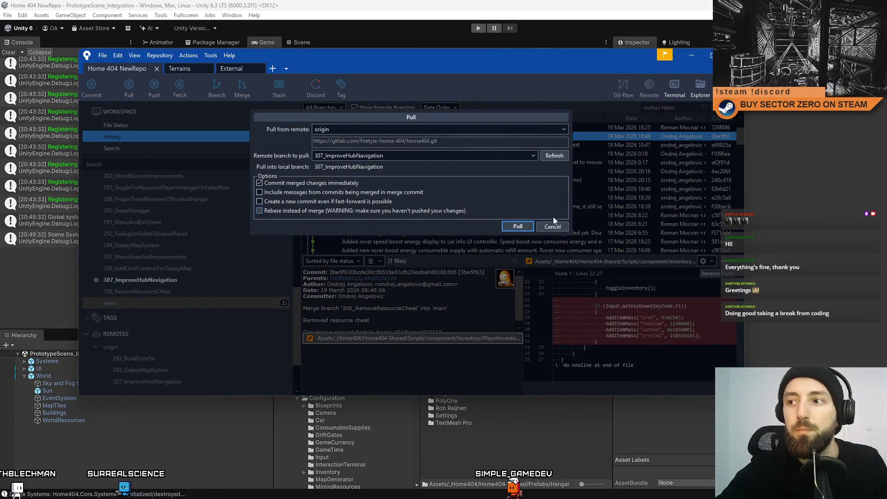
left_click(552, 226)
left_click(131, 87)
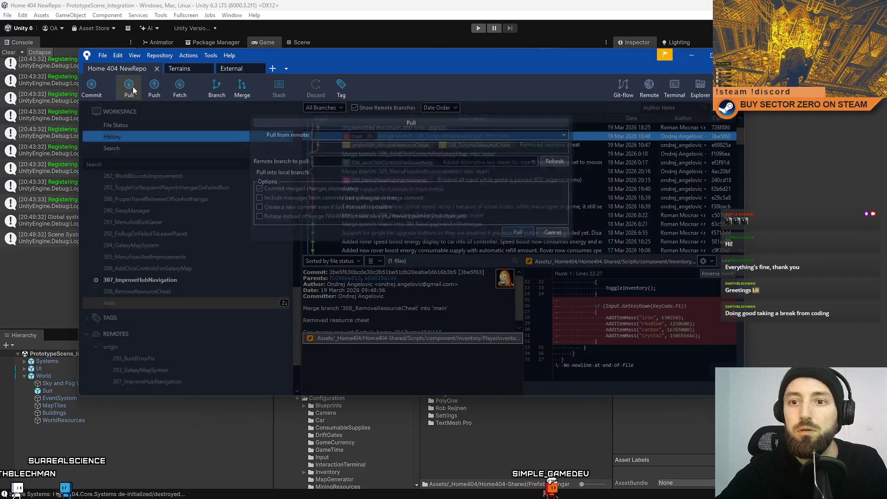
left_click(504, 224)
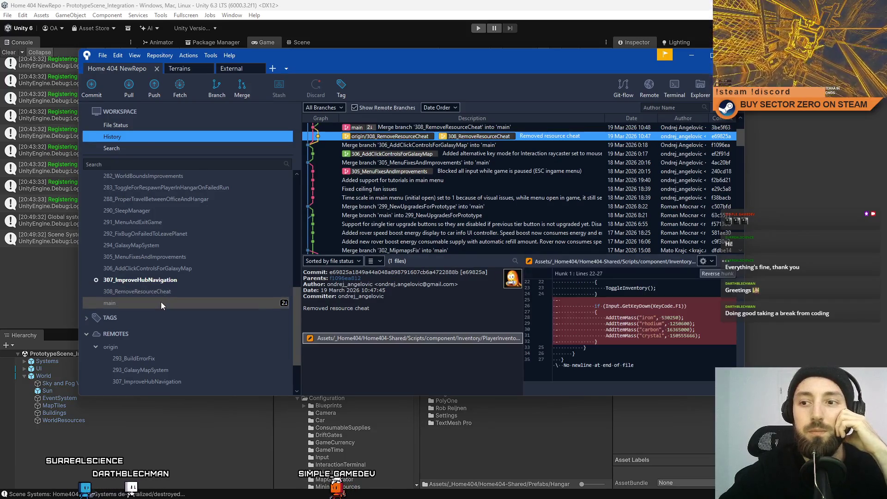
Check out main and pull the latest origin/main into it
double_click(129, 306)
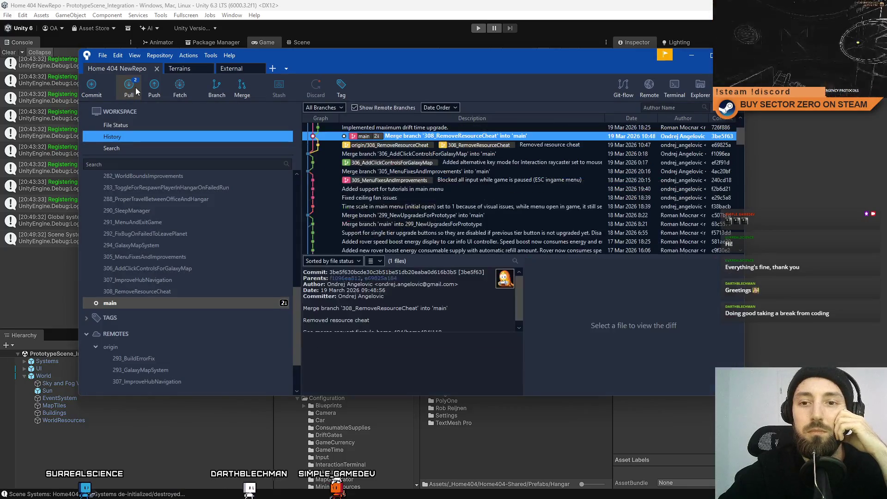
left_click(132, 87)
left_click(517, 226)
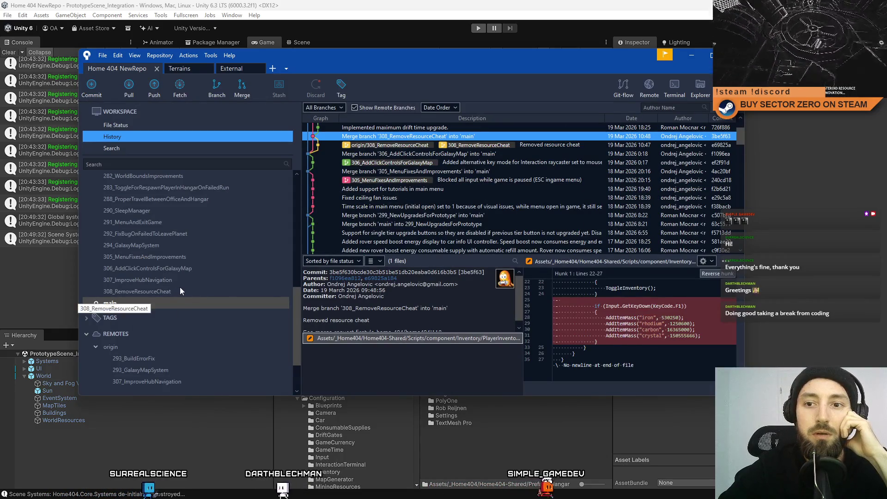
left_click(193, 280)
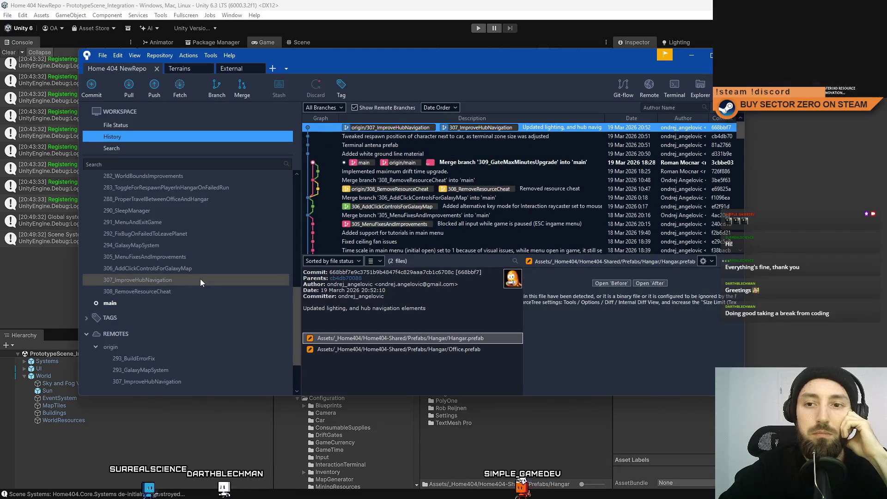
Switch back to 307_ImproveHubNavigation, merge main into it, and push it to origin
double_click(201, 278)
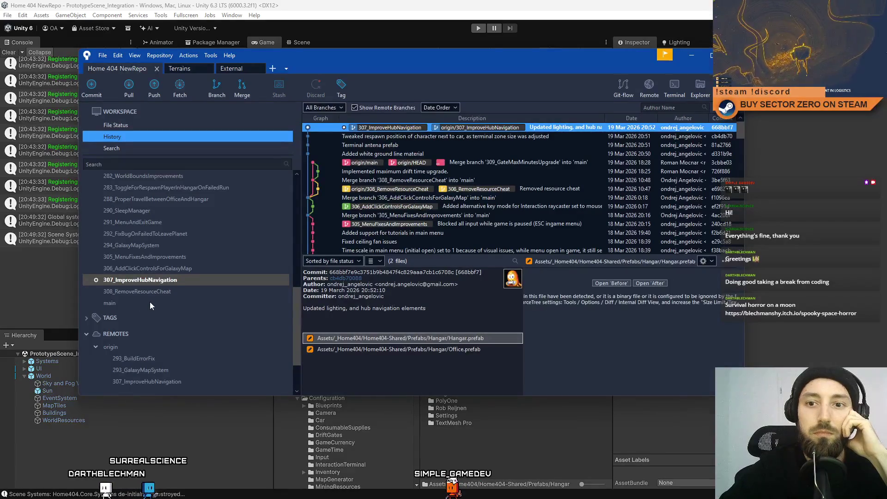
right_click(149, 302)
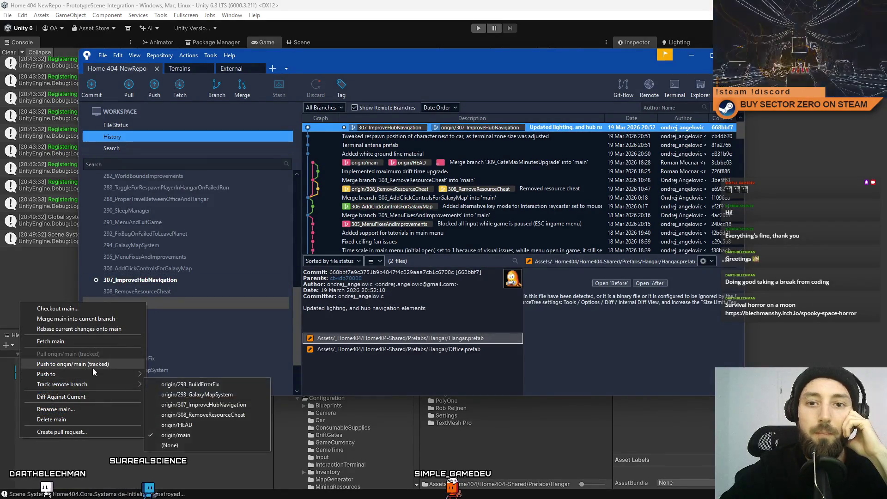
left_click(109, 318)
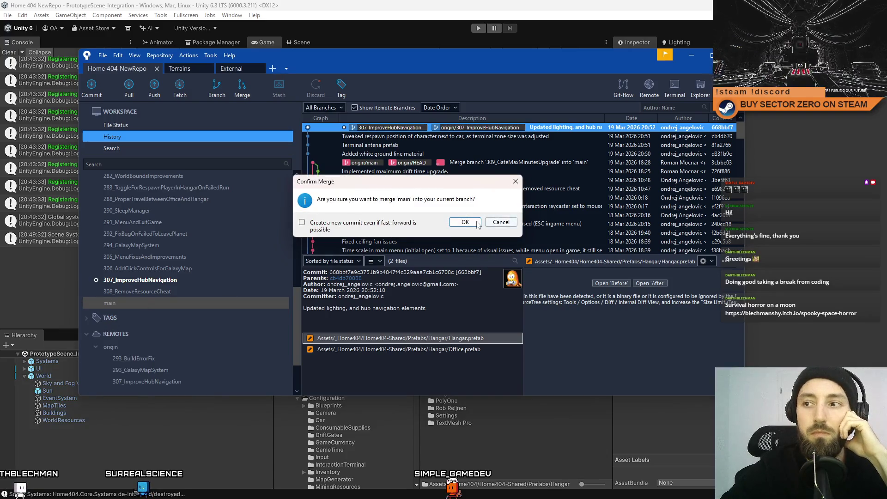
left_click(478, 223)
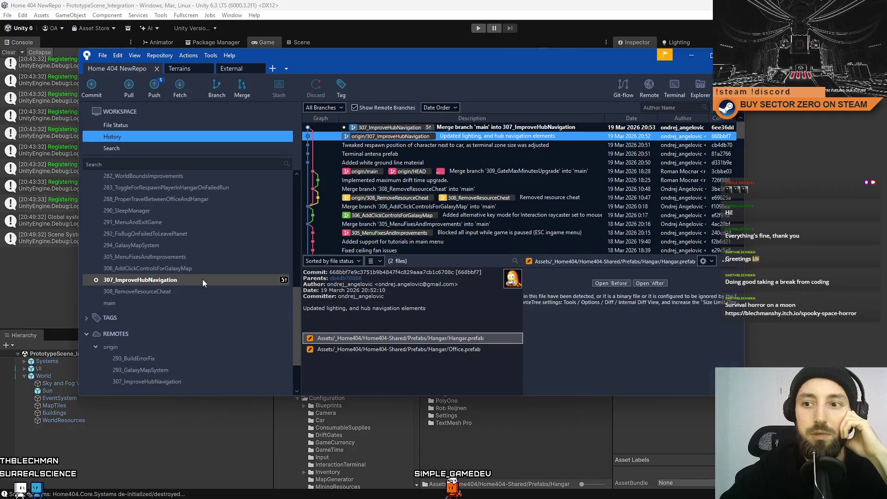
left_click(154, 86)
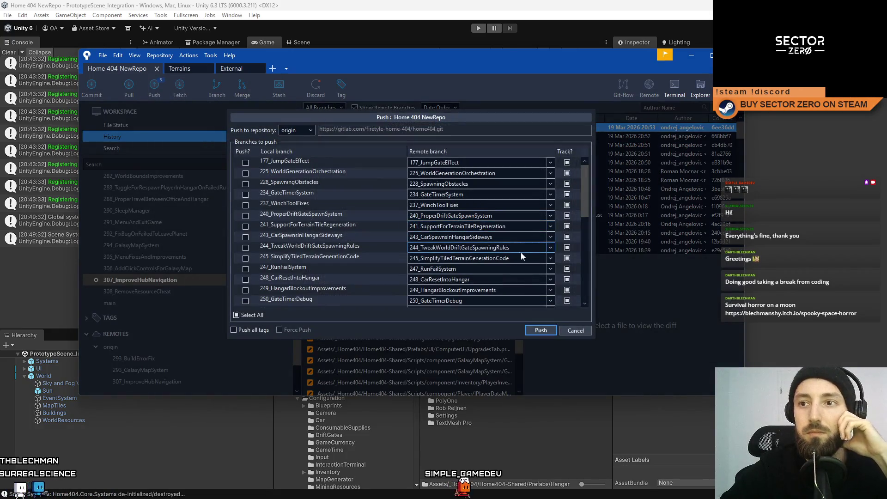
scroll(539, 274, "down", 3)
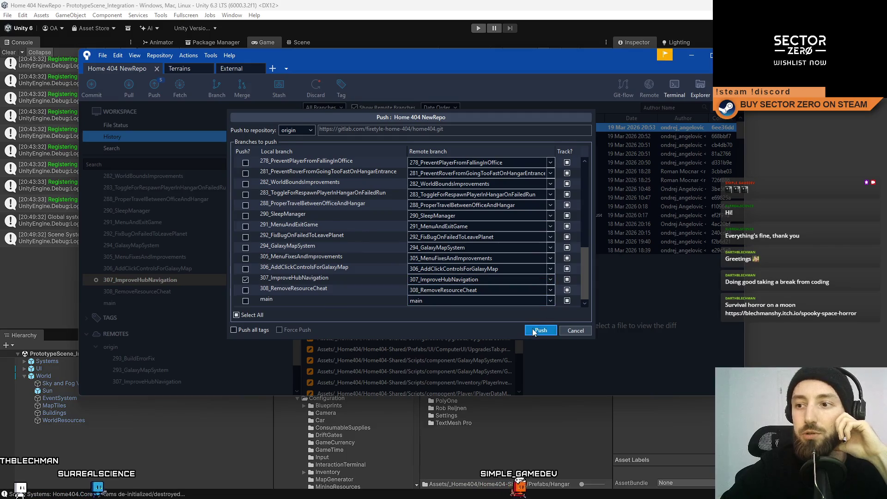
left_click(538, 330)
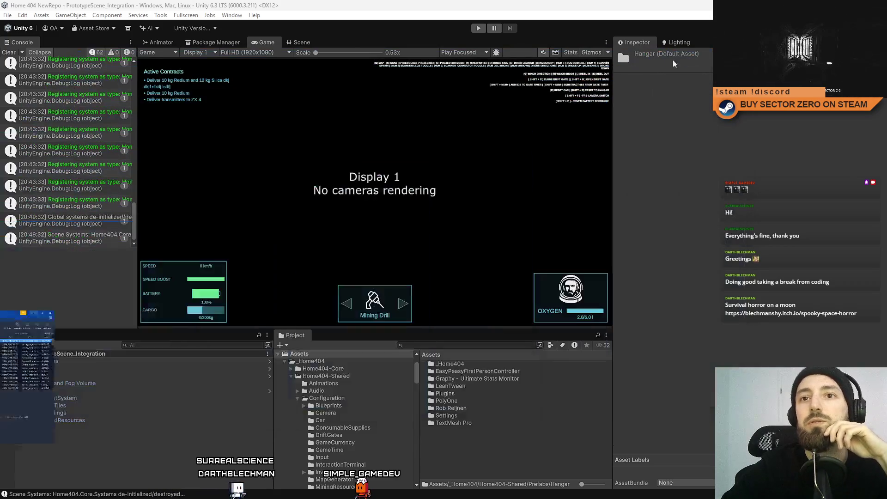
Minimize SourceTree to return to the Unity editor while it imports the merged files
left_click(692, 57)
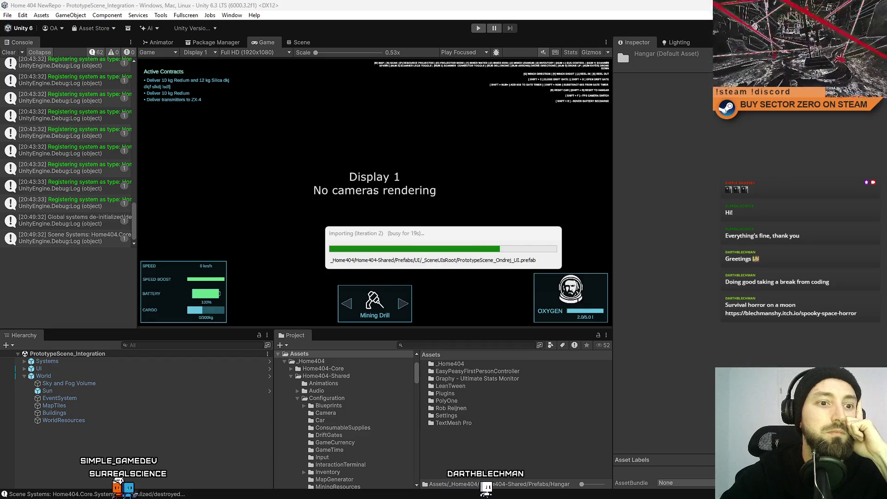
key("alt+Tab")
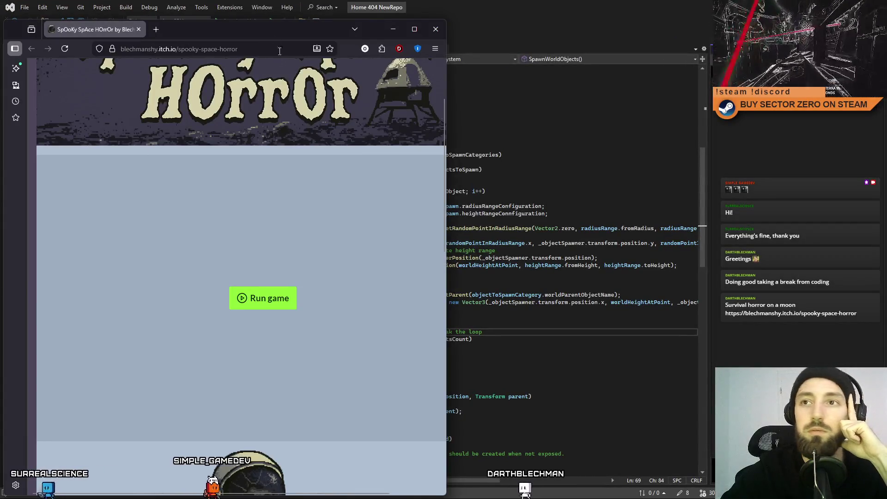
Scroll the itch.io page and run the Spooky Space Horror web game
left_click_drag(271, 38, 374, 35)
scroll(362, 196, "down", 7)
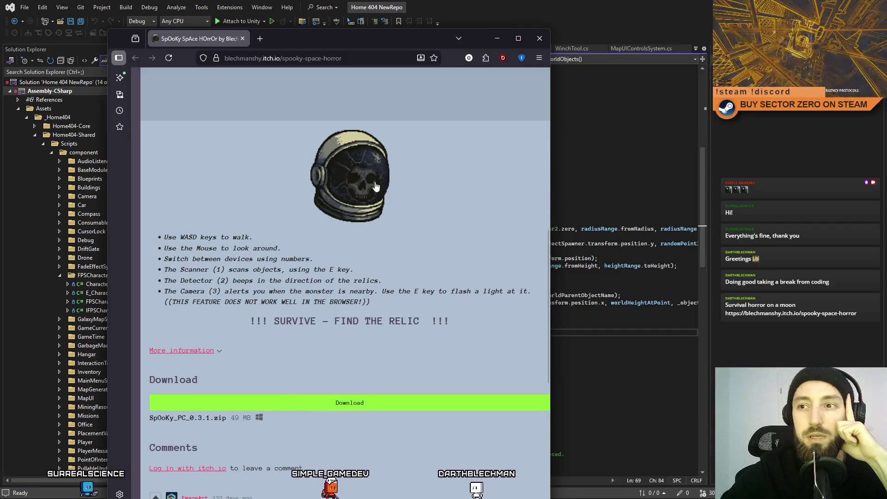
scroll(370, 177, "down", 3)
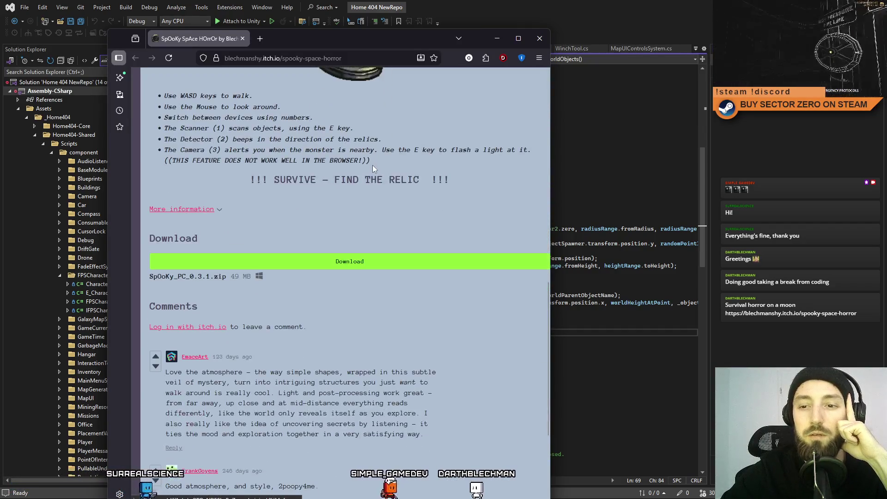
scroll(341, 226, "up", 9)
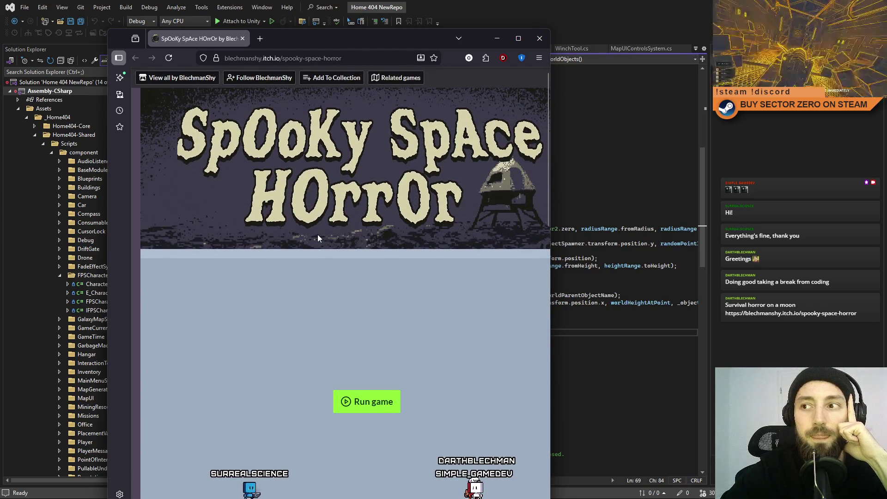
scroll(317, 236, "down", 3)
left_click(361, 257)
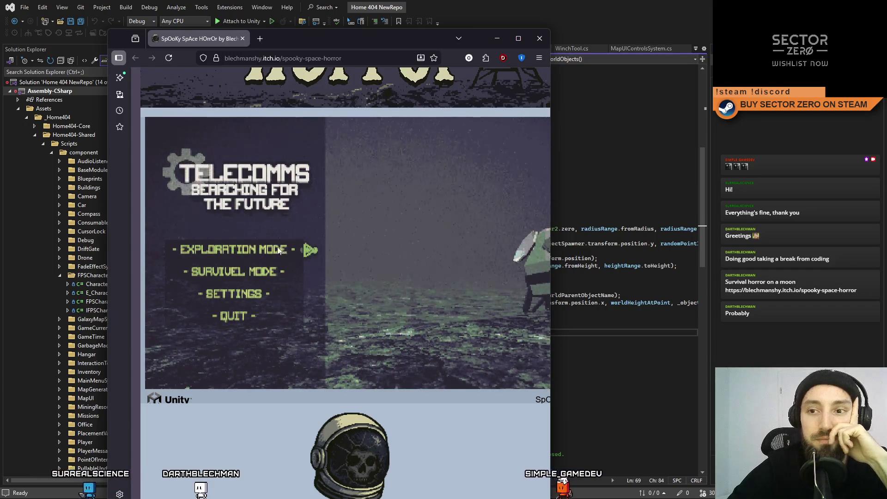
Play Exploration Mode, walking toward the lunar lander, then release the pointer and close Firefox
left_click(254, 251)
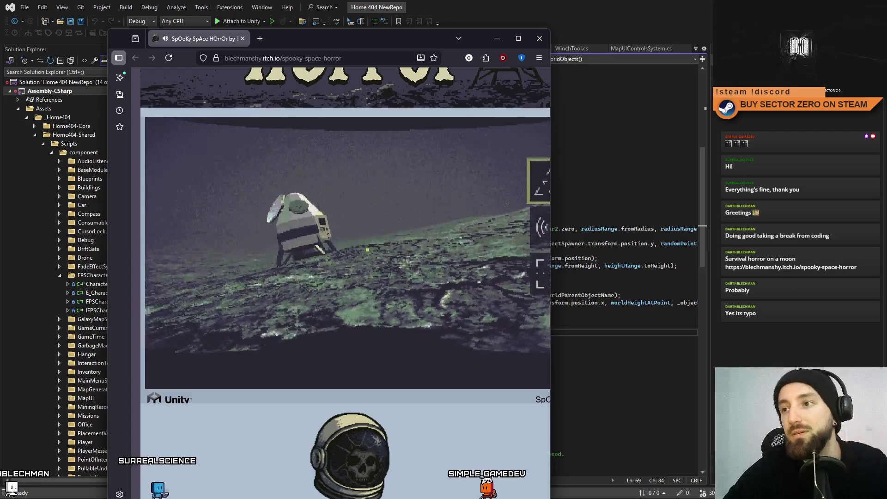
left_click(368, 250)
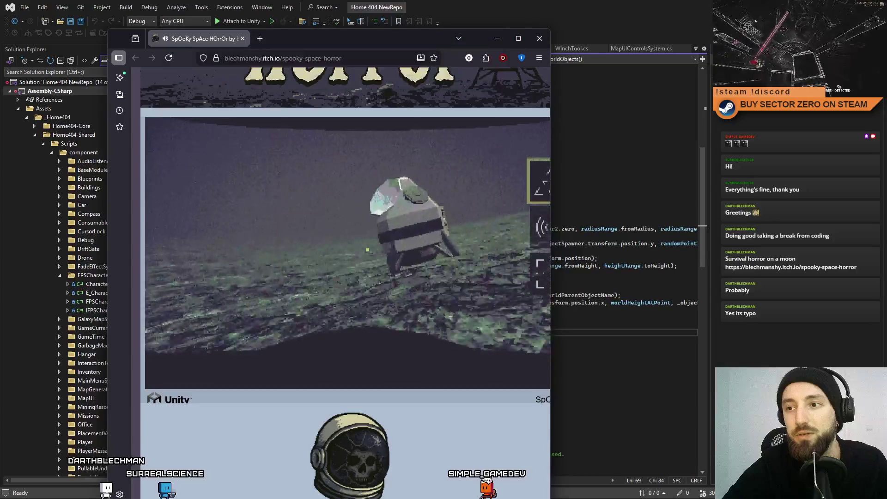
key("w")
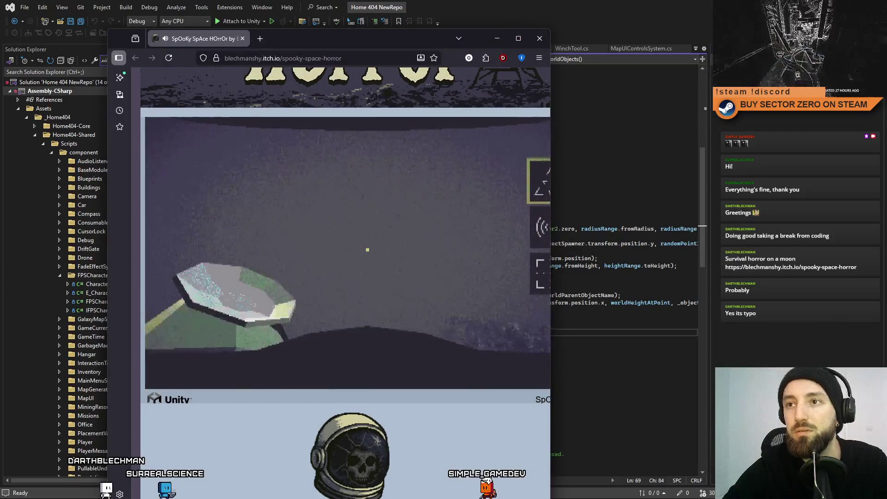
key("Escape")
left_click(538, 40)
Place the caret at lines 51, 62, 67 and the end of line 69, then return to Unity
left_click(506, 196)
left_click(502, 281)
left_click(498, 319)
left_click(529, 332)
key("alt+Tab")
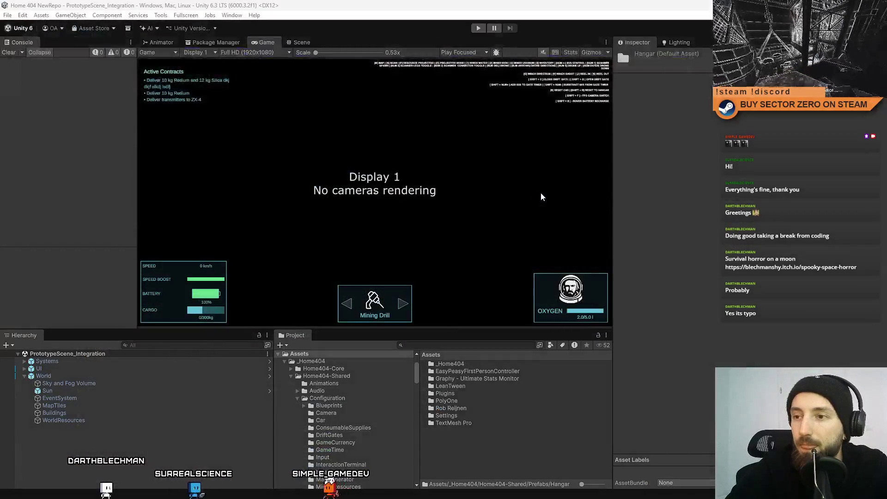
Deselect the Hangar asset, enter Play mode, start from the main menu, confirm the drift run, and pause
left_click(445, 450)
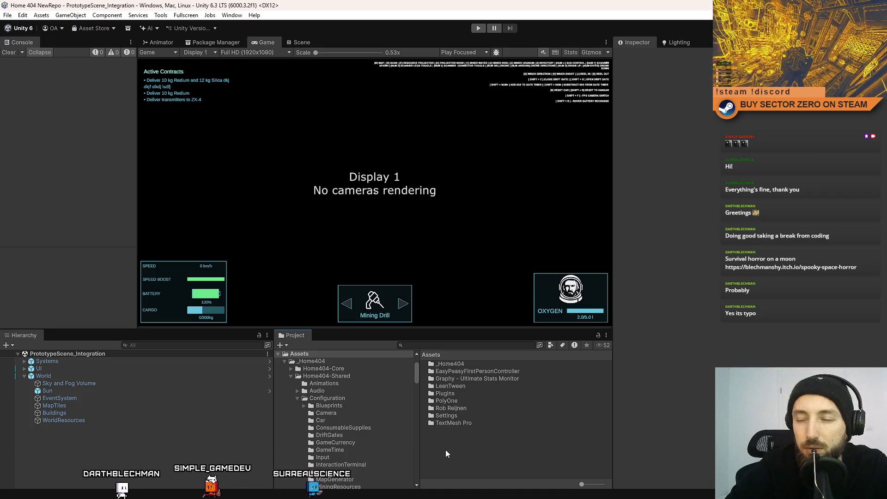
key("ctrl+p")
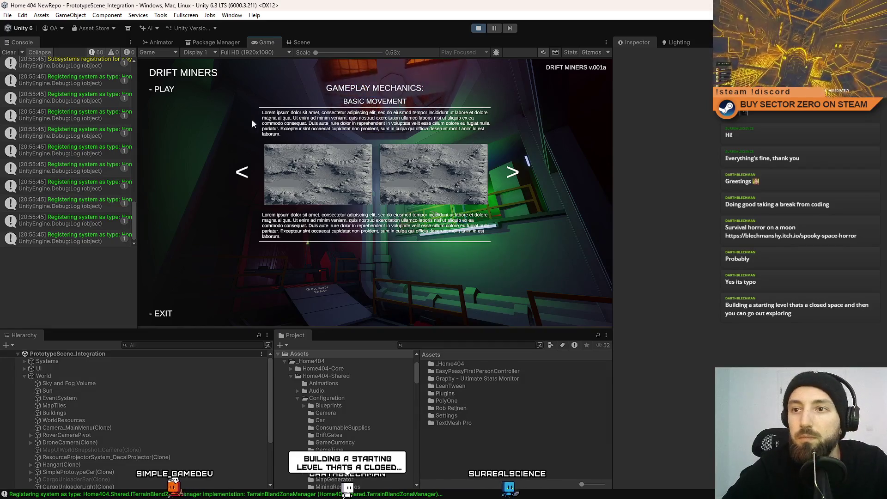
left_click(162, 90)
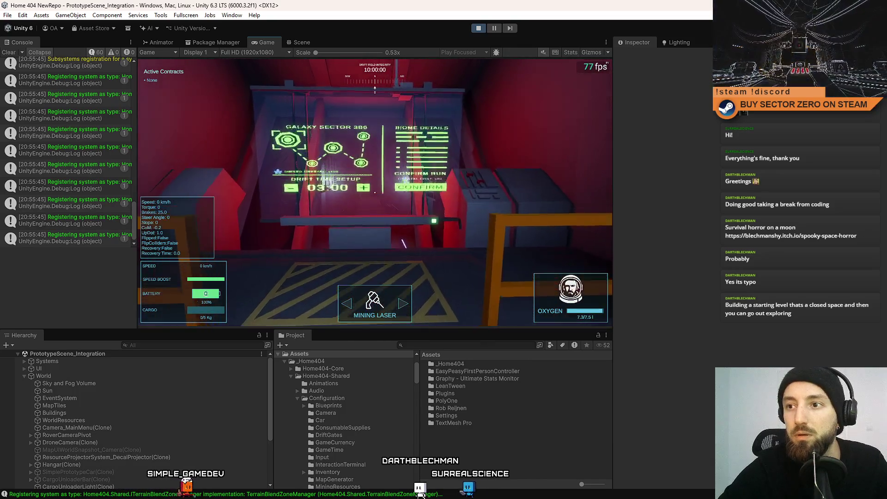
key("e")
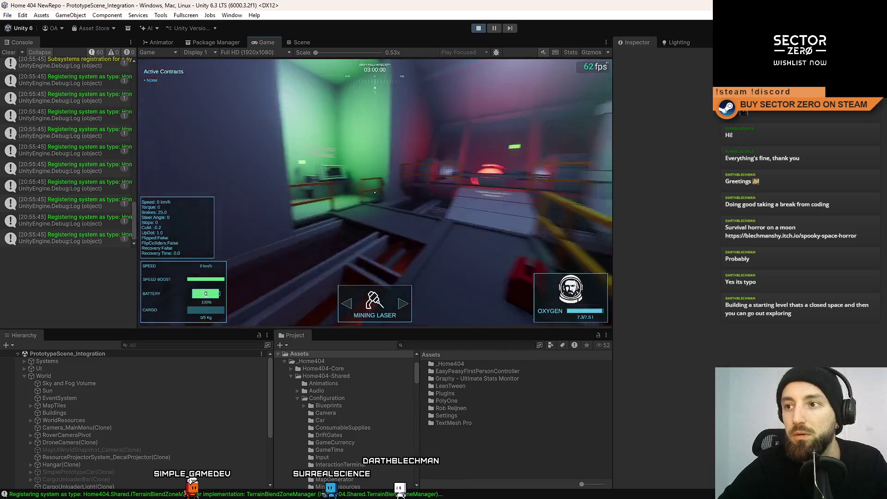
key("Escape")
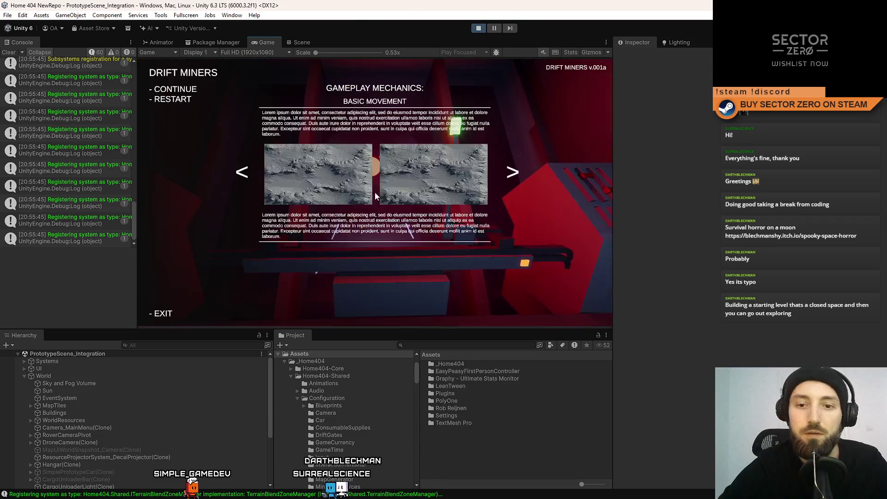
Filter the hierarchy for 'irection' and clear it, clear the Console, and toggle Stats on and off
key("Escape")
left_click(146, 344)
type("irection")
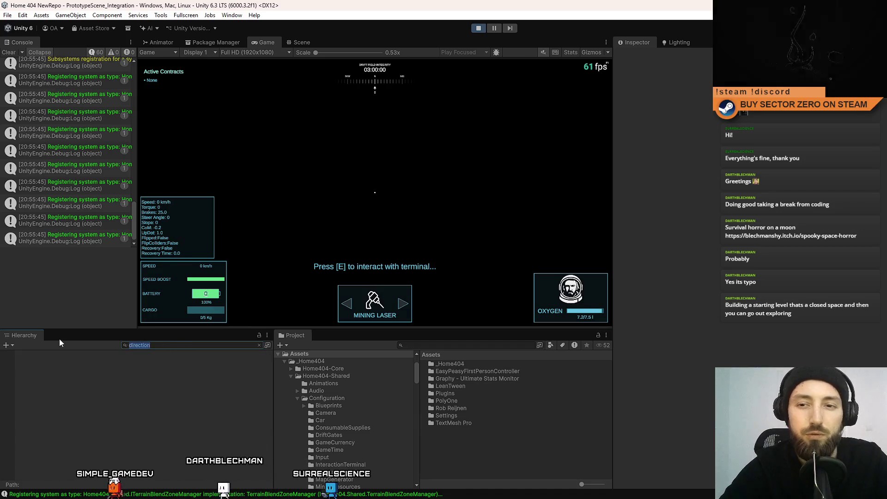
key("Escape")
left_click(10, 52)
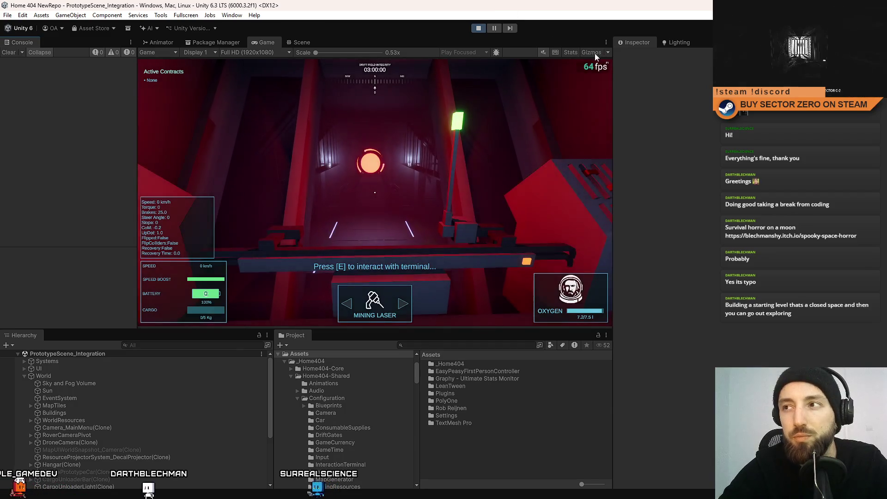
left_click(570, 52)
left_click(570, 52)
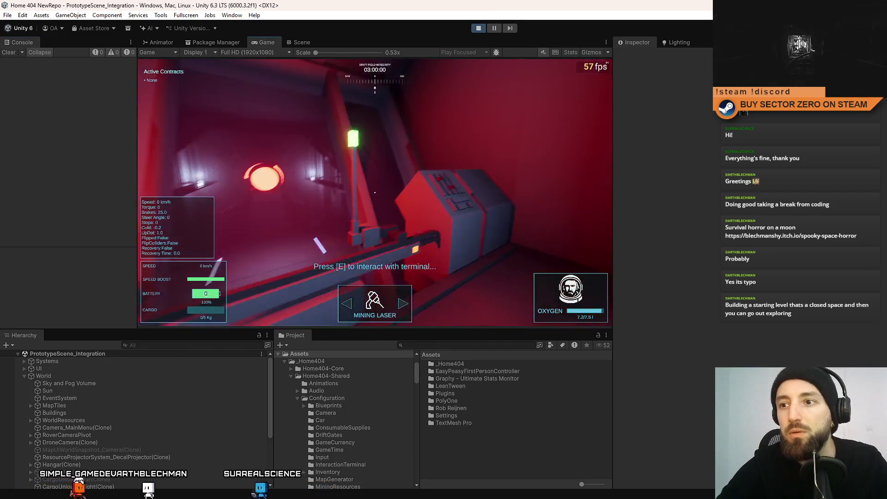